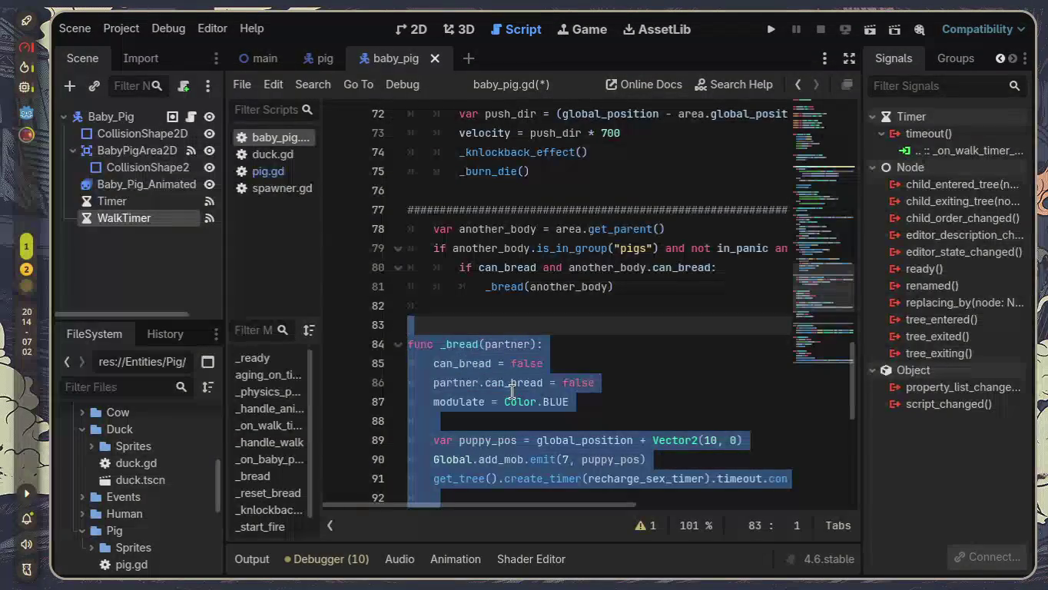
# Step: Delete the _bread function and the breeding check lines 78–81 in the area handler
pyautogui.press('Delete')
pyautogui.moveTo(522, 395)
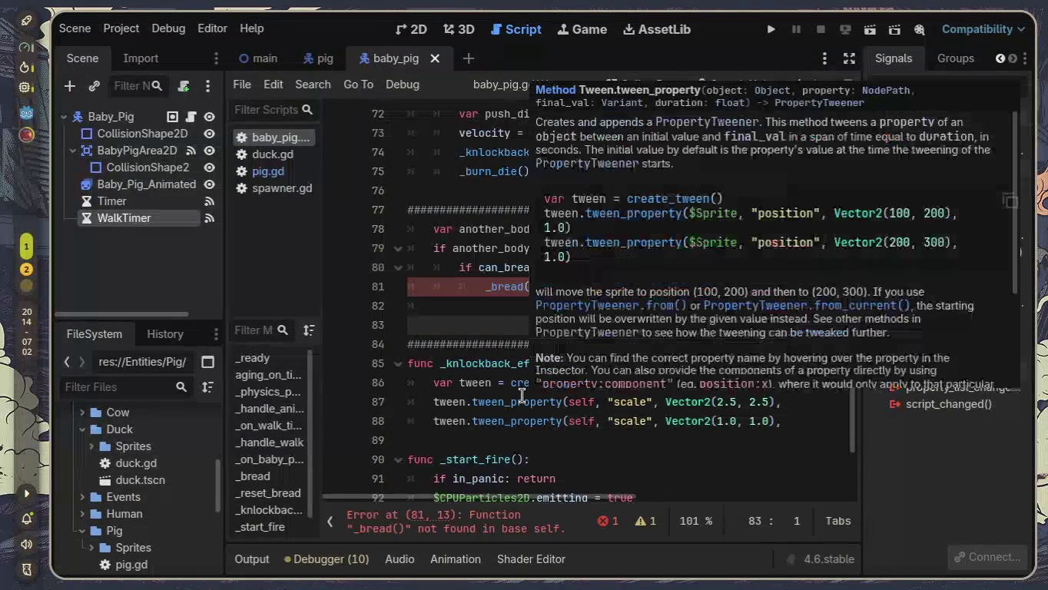
pyautogui.moveTo(613, 297)
pyautogui.mouseDown()
pyautogui.moveTo(614, 288)
pyautogui.moveTo(439, 261)
pyautogui.moveTo(393, 234)
pyautogui.mouseUp()
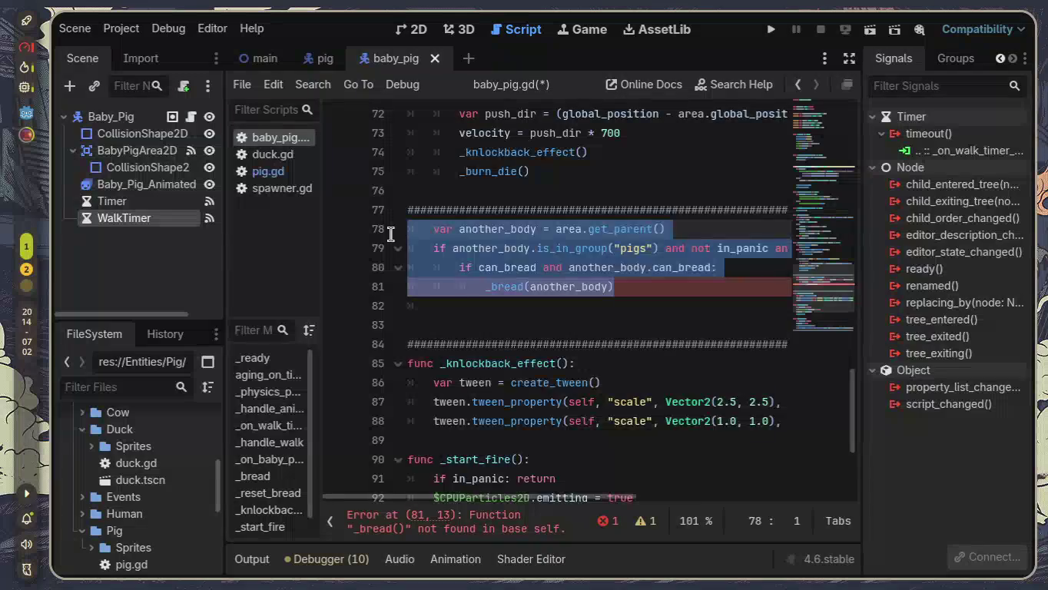
pyautogui.press('Delete')
# Step: Remove the blank lines left behind by the deleted code
pyautogui.scroll(1, 467, 311)
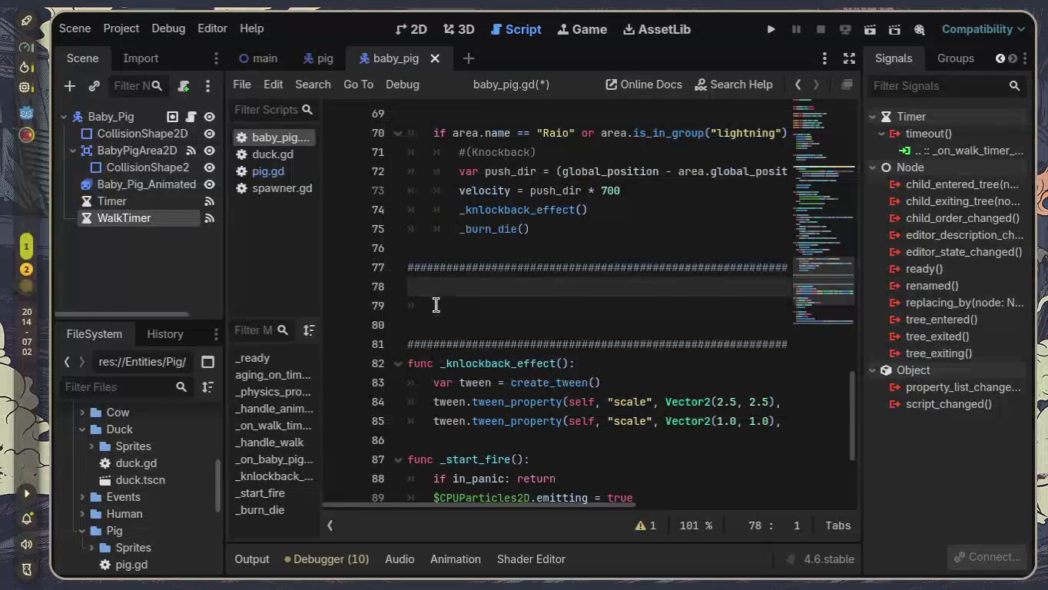
pyautogui.click(432, 305)
pyautogui.press('BackSpace')
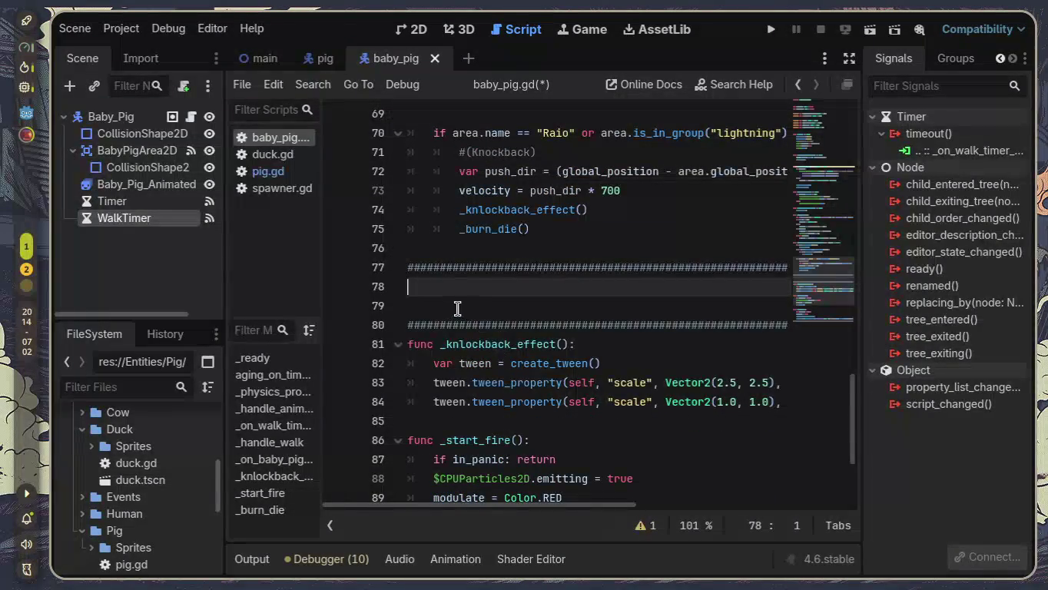
pyautogui.press('Delete')
pyautogui.press('BackSpace')
pyautogui.press('BackSpace')
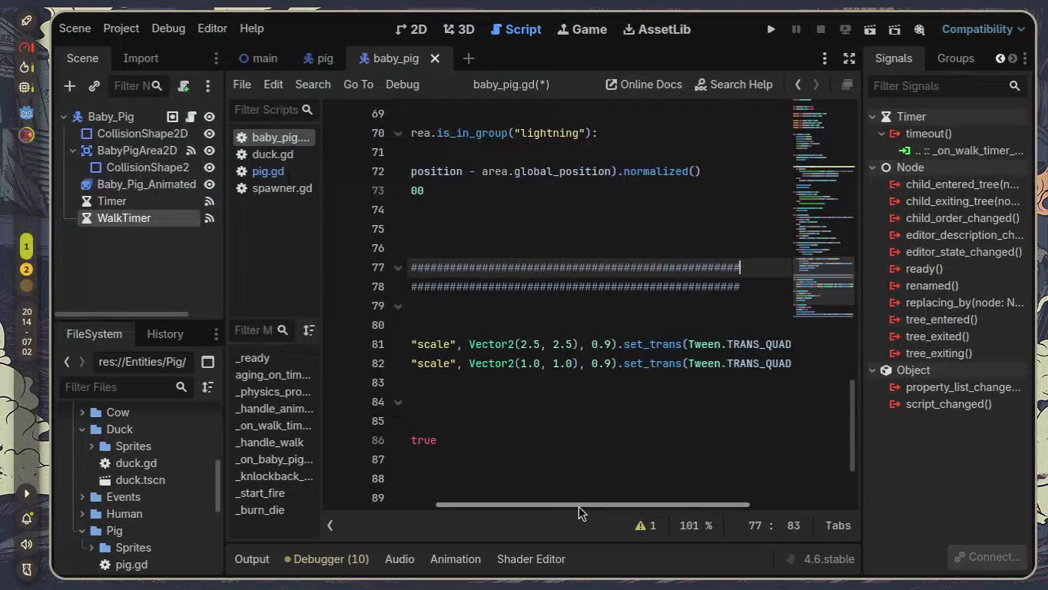
# Step: Scroll back through baby_pig.gd to review the edited script
pyautogui.moveTo(579, 506); pyautogui.dragTo(370, 507)
pyautogui.scroll(1, 493, 431)
pyautogui.scroll(1, 493, 432)
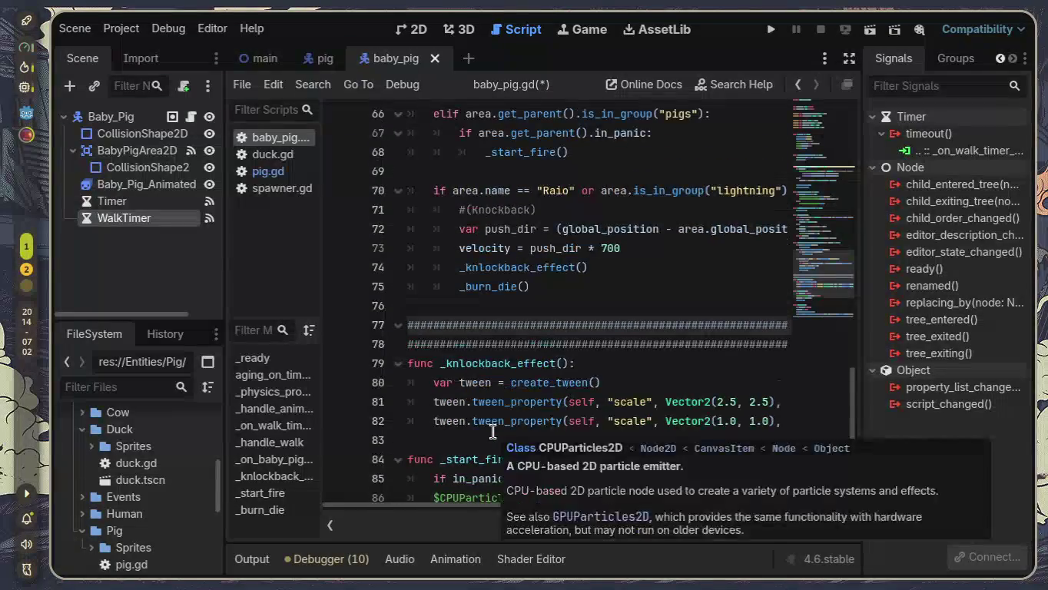
pyautogui.scroll(-3, 492, 432)
pyautogui.scroll(-2, 527, 318)
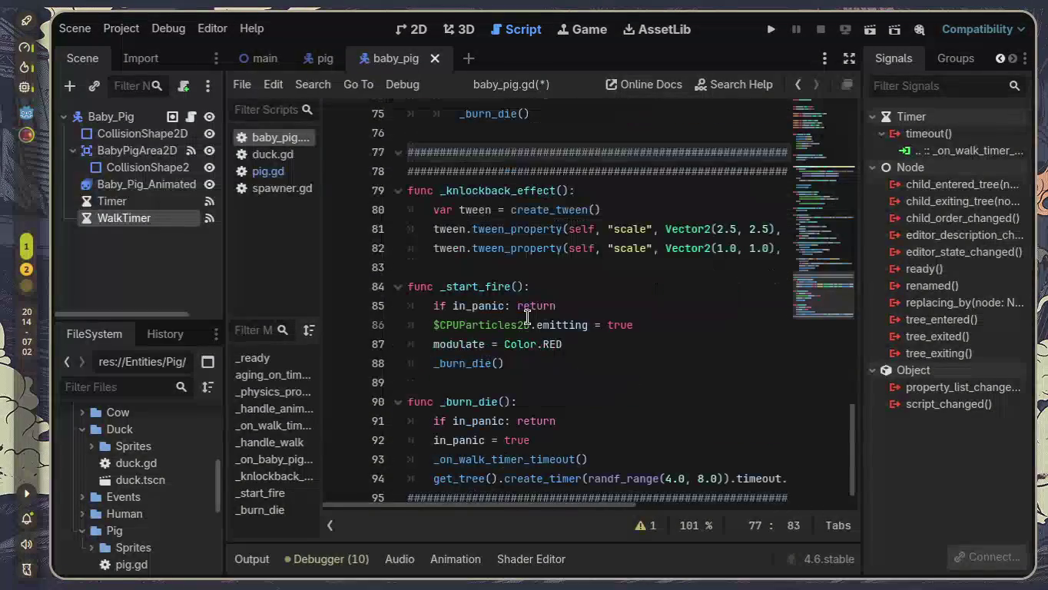
pyautogui.scroll(5, 531, 392)
pyautogui.scroll(3, 533, 395)
pyautogui.scroll(2, 534, 397)
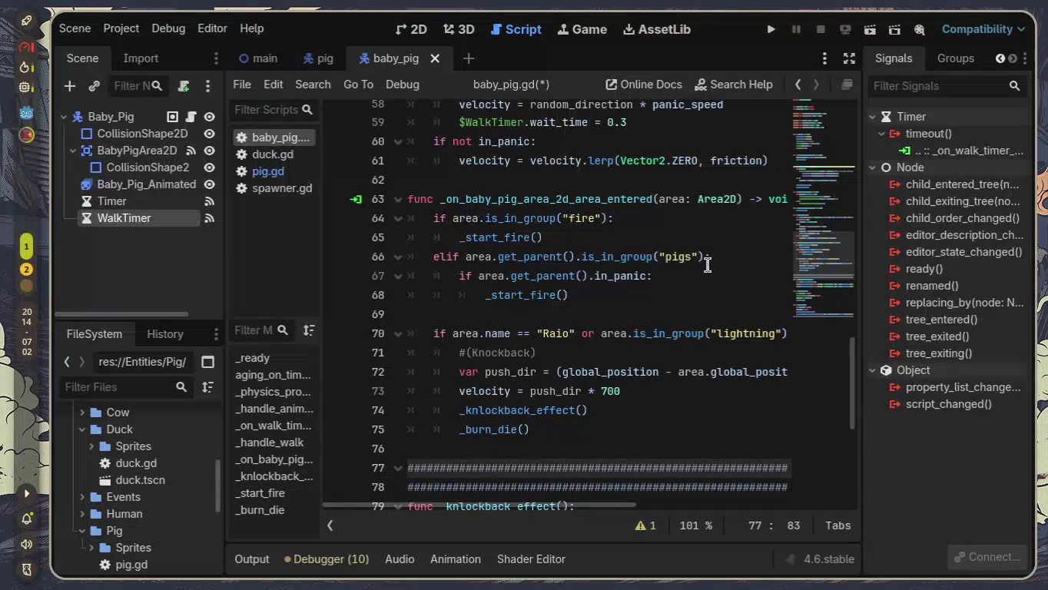
pyautogui.scroll(1, 602, 286)
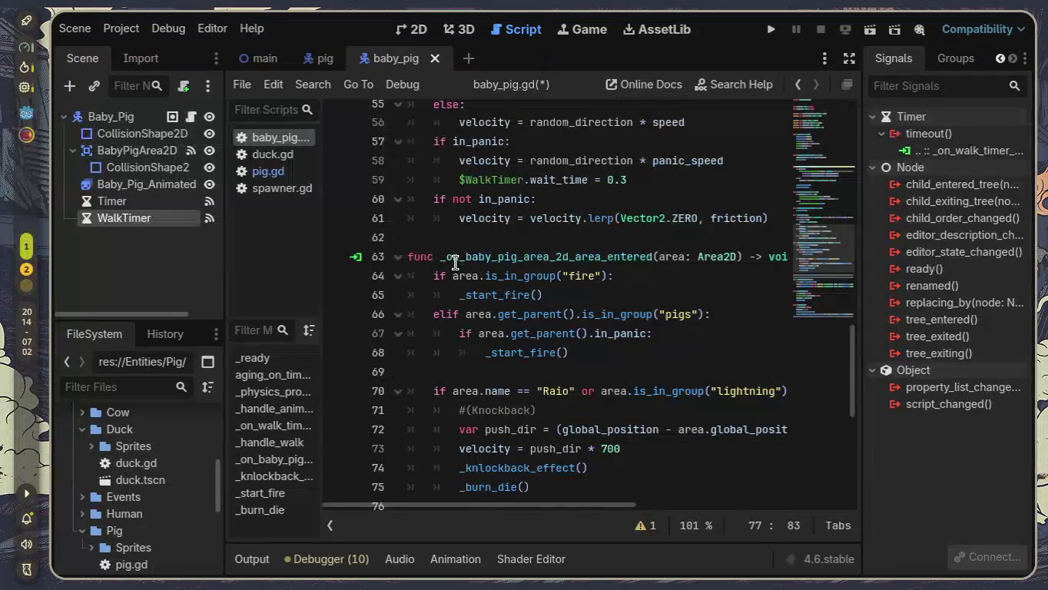
pyautogui.scroll(1, 455, 263)
pyautogui.scroll(1, 455, 263)
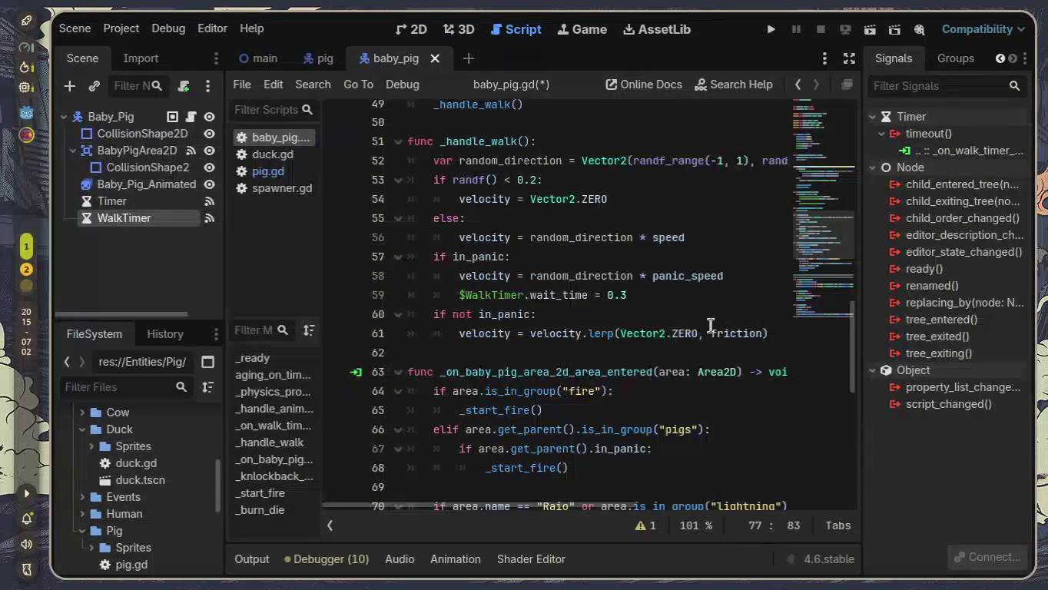
pyautogui.scroll(1, 652, 286)
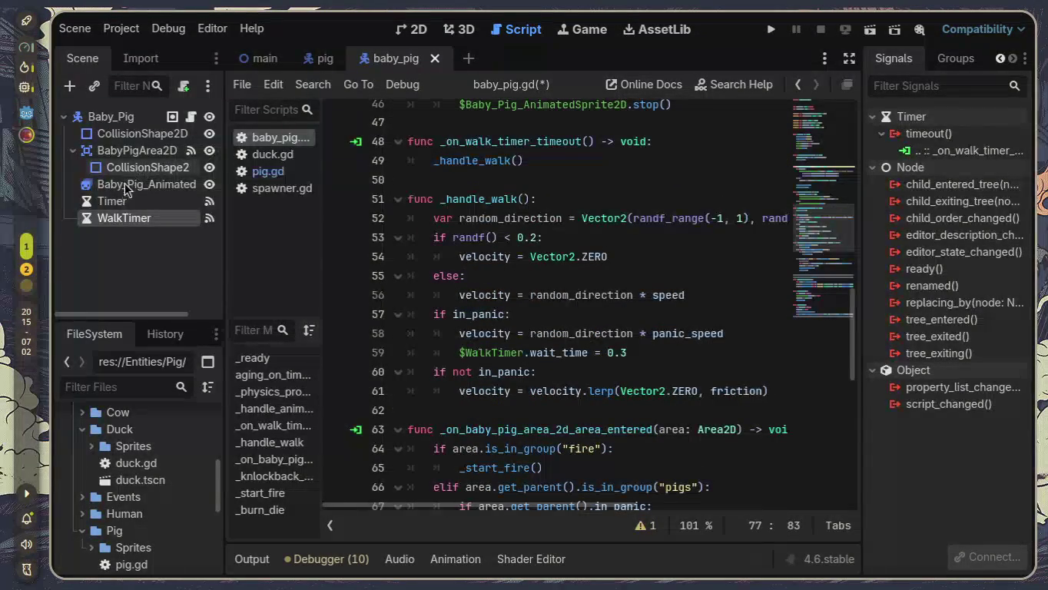
# Step: Uncheck Autostart on the WalkTimer node in the Inspector
pyautogui.click(998, 60)
pyautogui.click(899, 60)
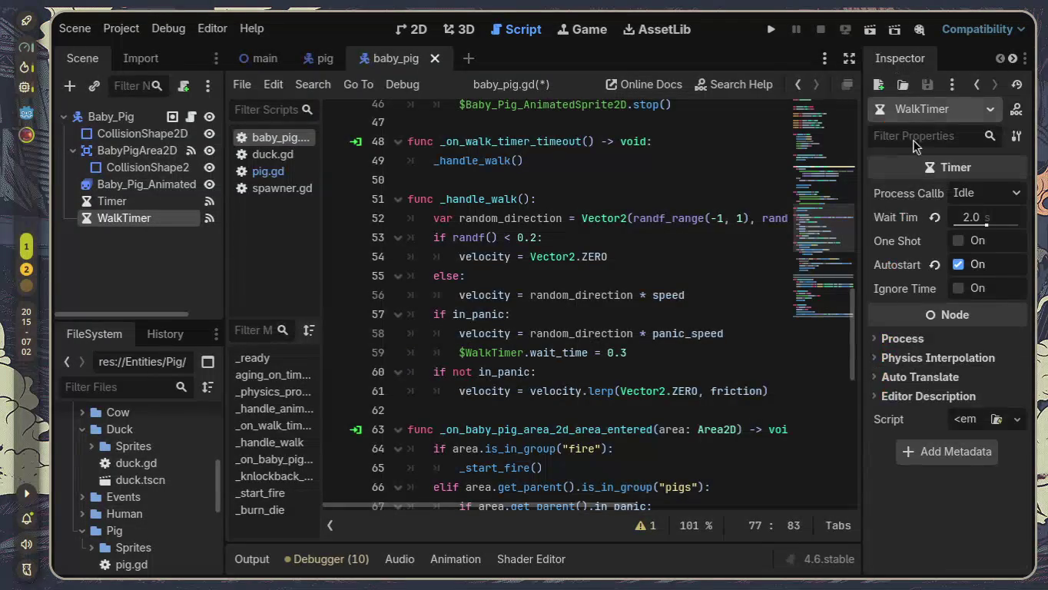
pyautogui.click(959, 266)
pyautogui.click(959, 269)
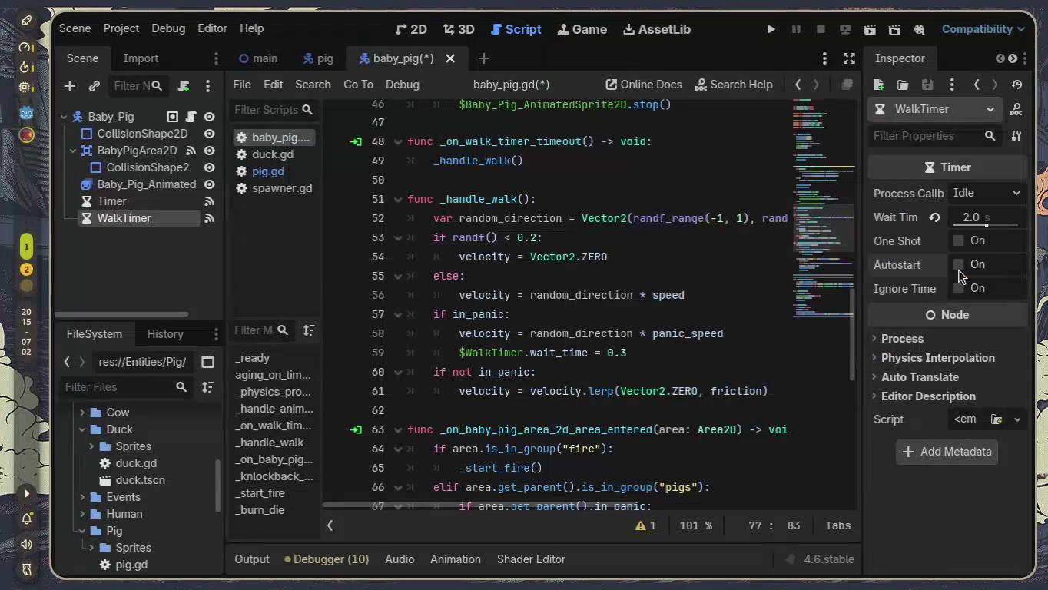
# Step: Delete the extra blank lines after _ready and before _physics_process
pyautogui.scroll(12, 599, 312)
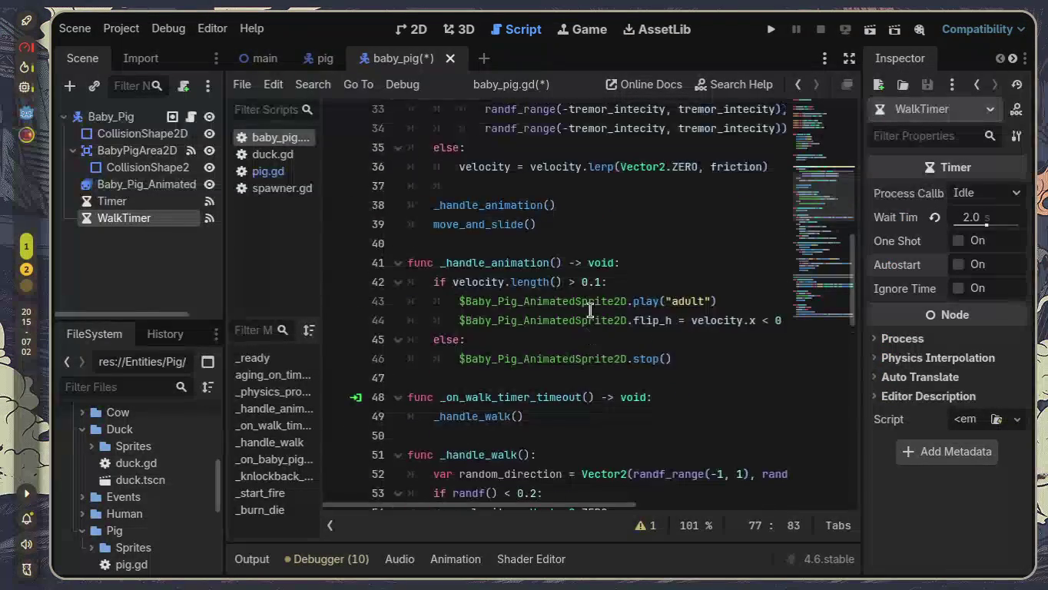
pyautogui.click(537, 332)
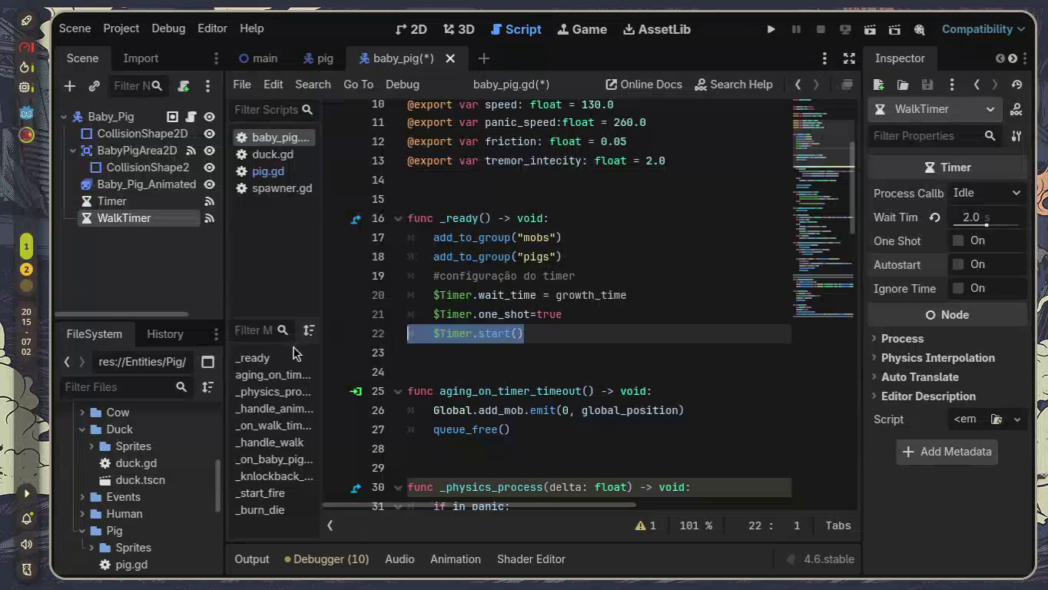
pyautogui.click(532, 372)
pyautogui.press('BackSpace')
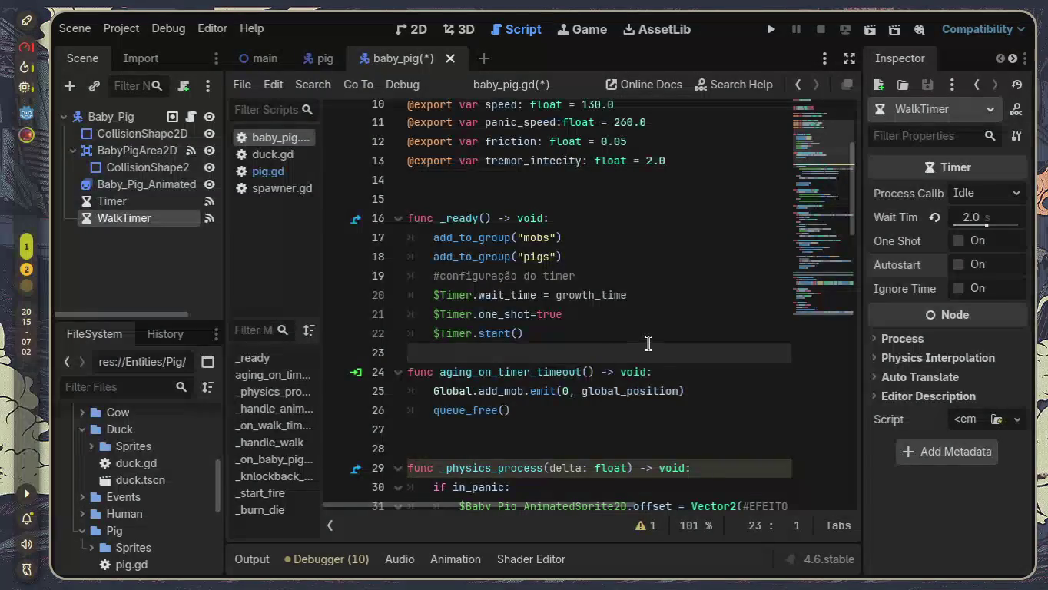
pyautogui.press('Left')
pyautogui.scroll(-1, 648, 343)
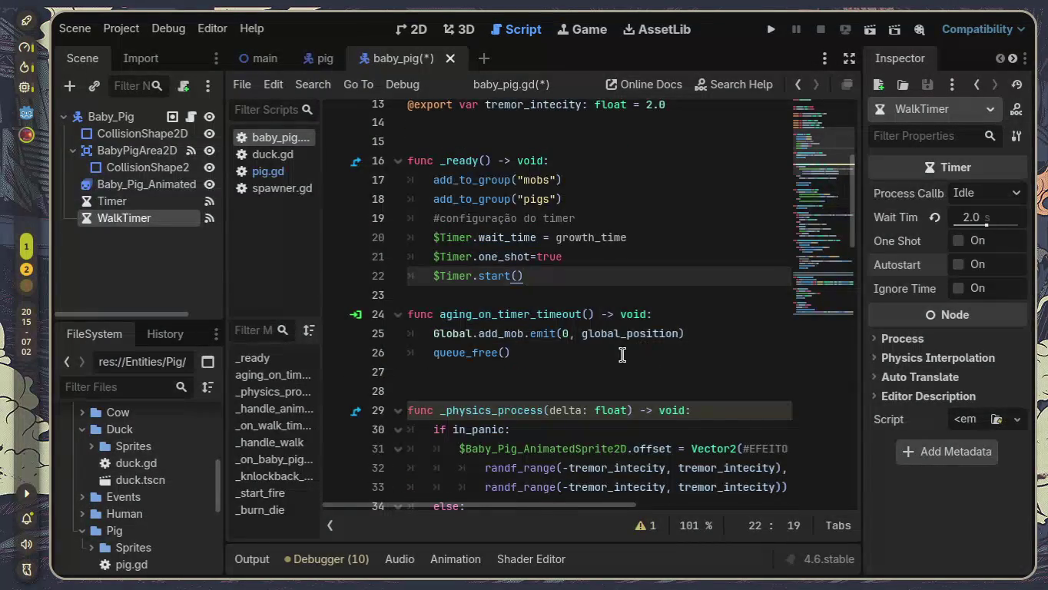
pyautogui.scroll(-1, 607, 350)
pyautogui.click(592, 333)
pyautogui.press('BackSpace')
# Step: Look over the rest of baby_pig.gd and save it with Ctrl+S
pyautogui.scroll(-2, 586, 332)
pyautogui.scroll(-8, 584, 332)
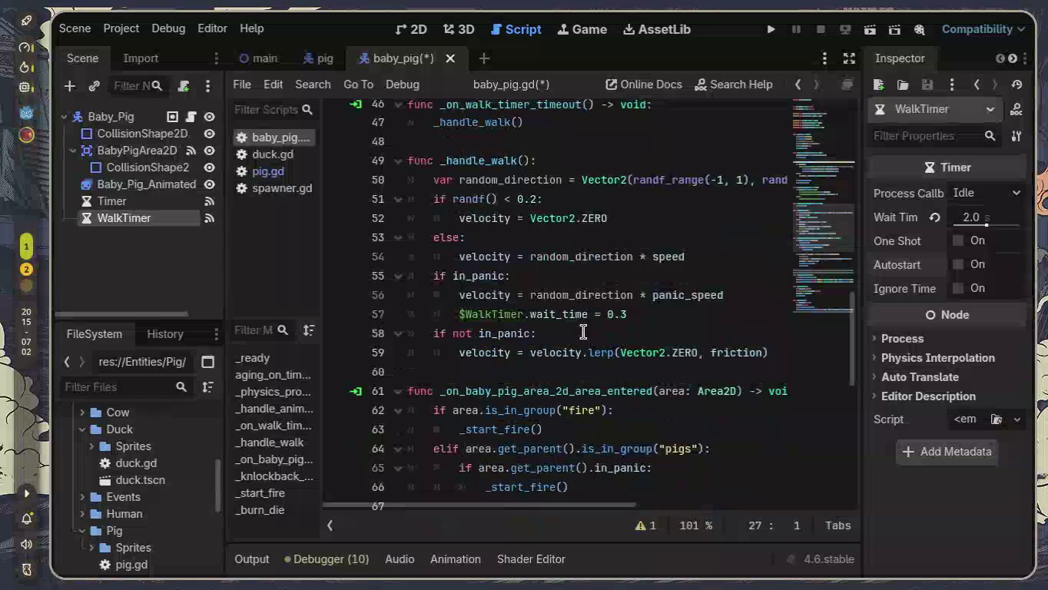
pyautogui.scroll(-7, 583, 332)
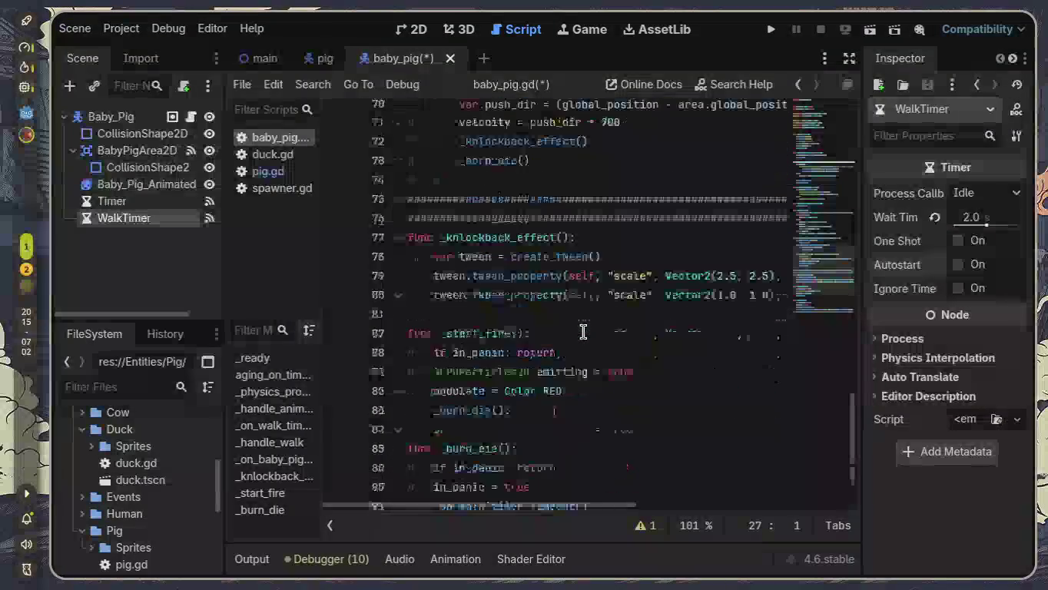
pyautogui.scroll(-2, 583, 332)
pyautogui.hotkey('ctrl', 's')
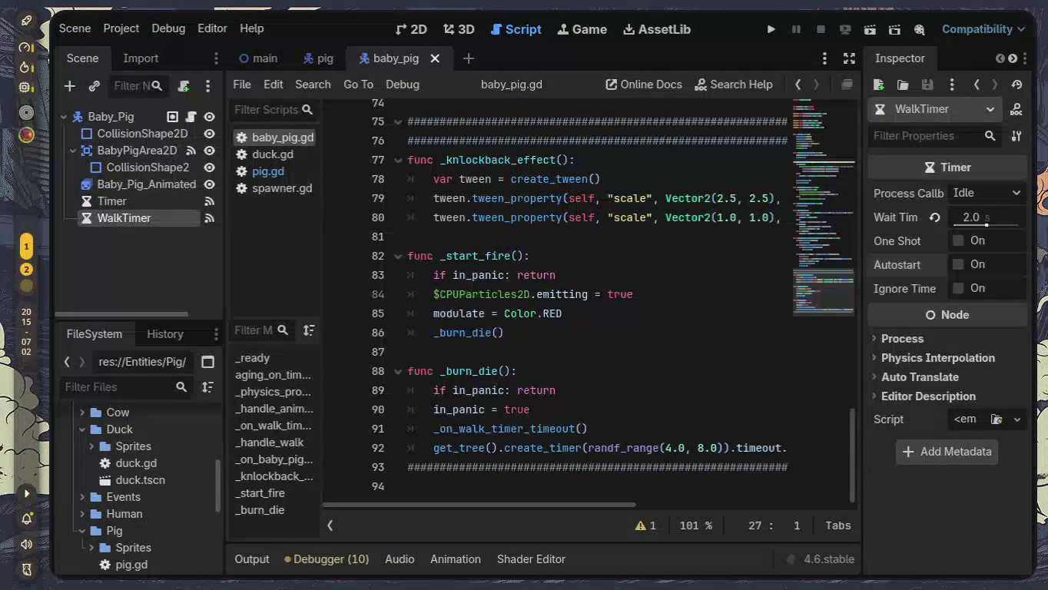
# Step: Run the main scene, spawn five pigs and place a blue creature in the field
pyautogui.click(249, 65)
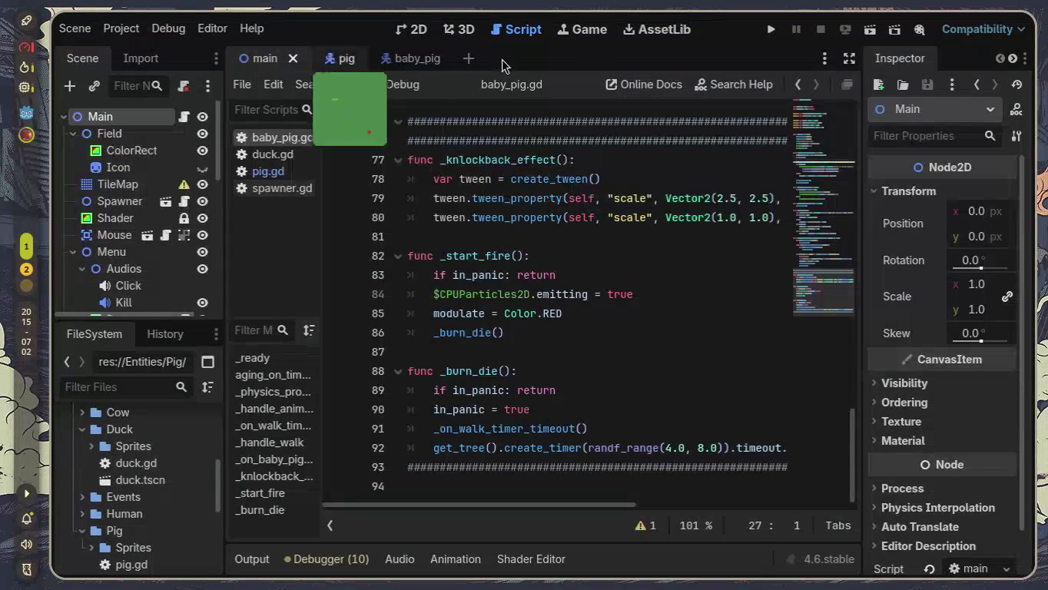
pyautogui.click(871, 31)
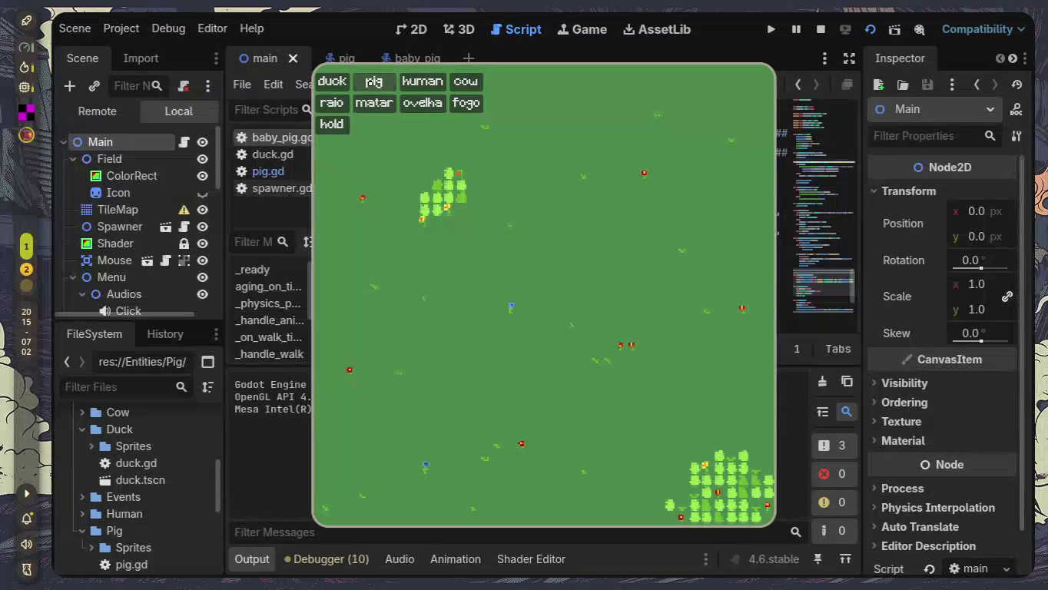
pyautogui.click(375, 81)
pyautogui.click(374, 82)
pyautogui.click(374, 82)
pyautogui.click(374, 82)
pyautogui.click(374, 82)
pyautogui.click(374, 82)
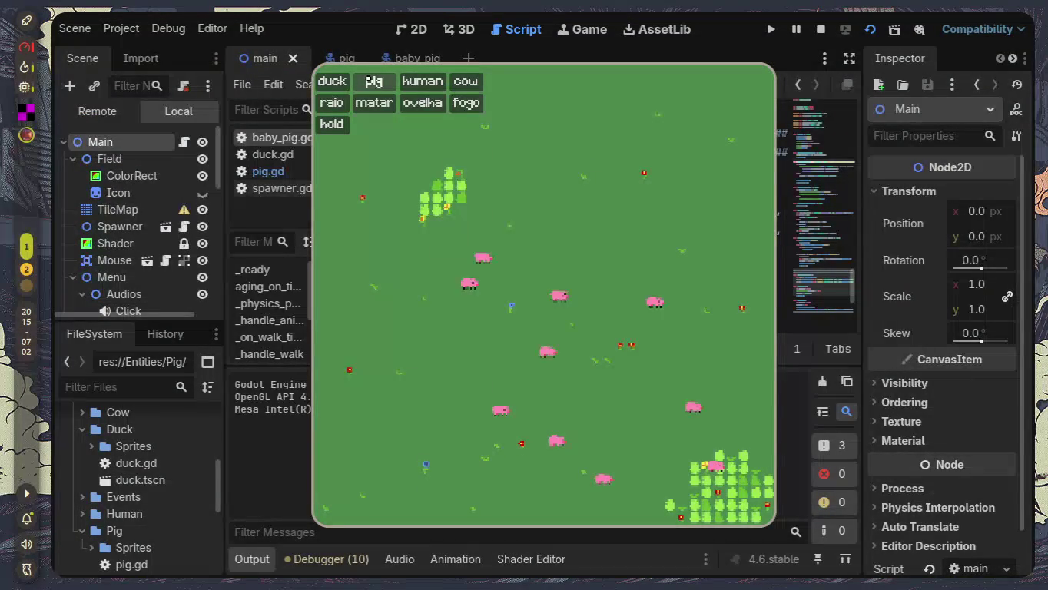
pyautogui.click(375, 82)
pyautogui.click(374, 81)
pyautogui.click(374, 82)
pyautogui.click(374, 81)
pyautogui.click(375, 82)
pyautogui.click(374, 81)
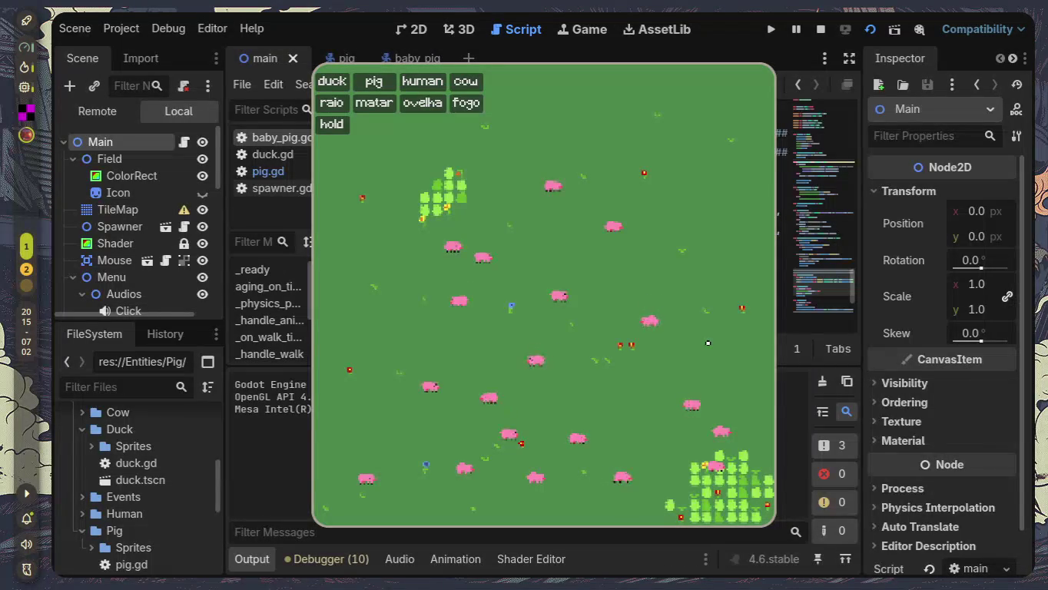
pyautogui.click(465, 259)
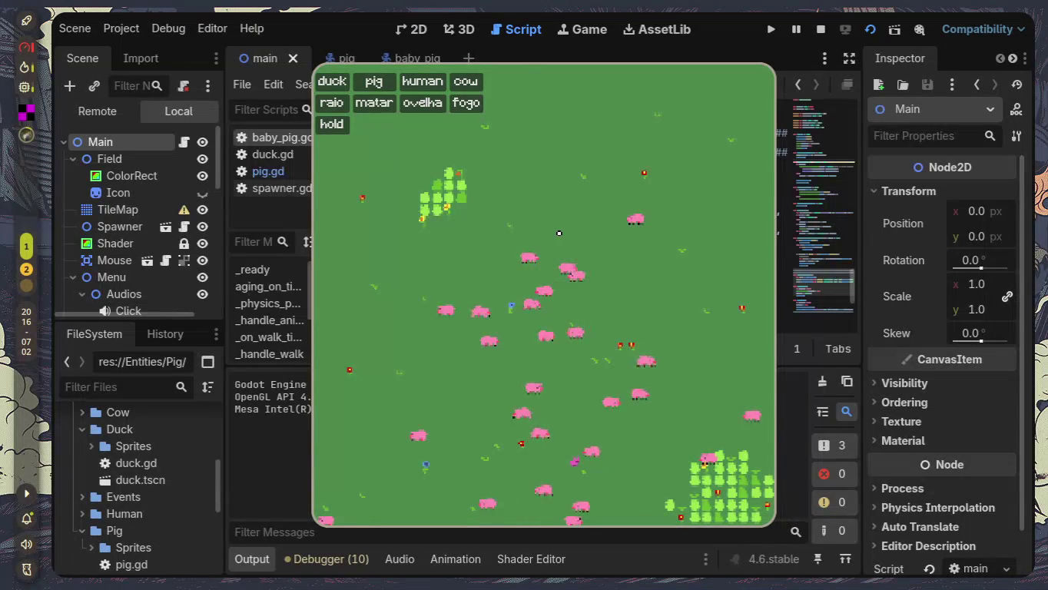
pyautogui.press('F8')
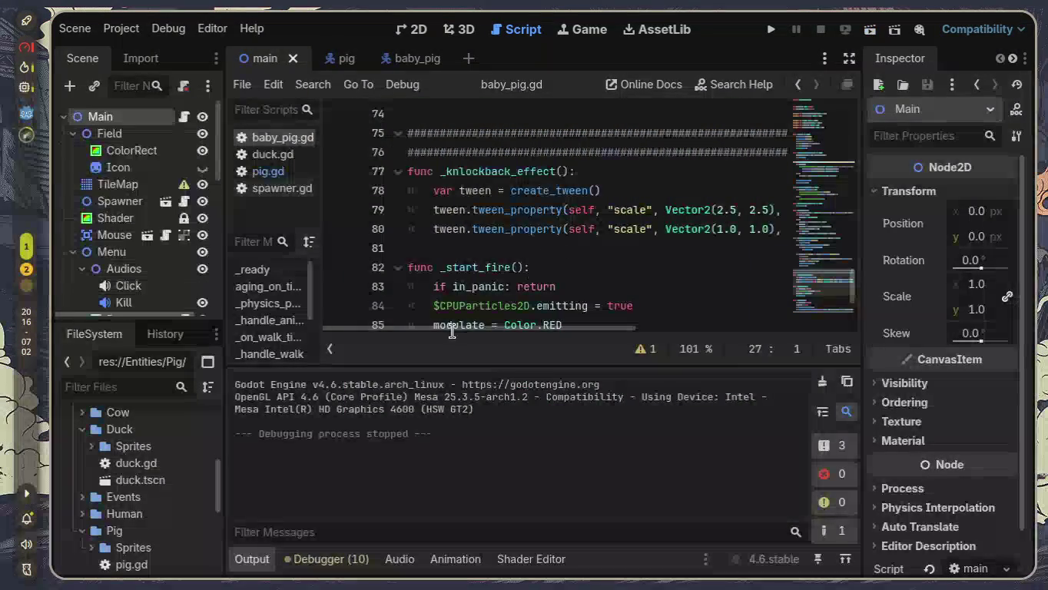
pyautogui.click(252, 558)
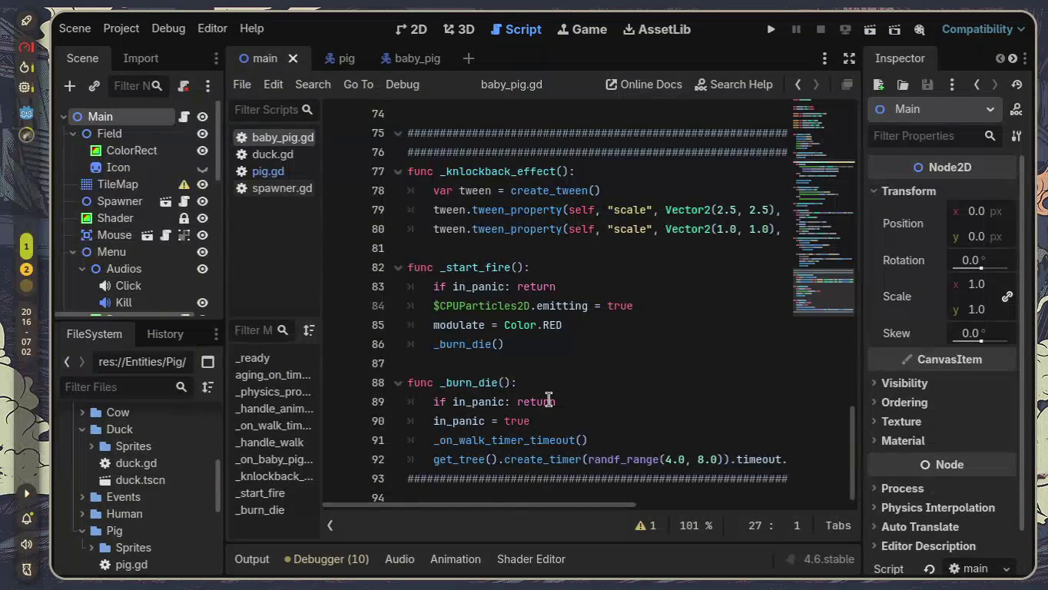
pyautogui.scroll(2, 549, 399)
pyautogui.scroll(2, 549, 399)
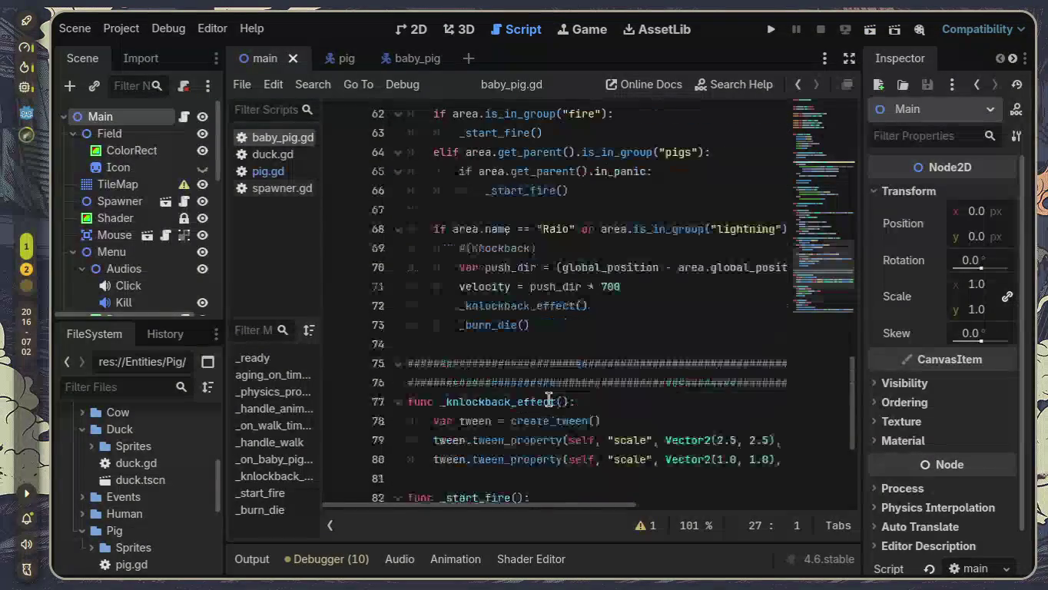
pyautogui.scroll(1, 548, 399)
pyautogui.scroll(4, 548, 398)
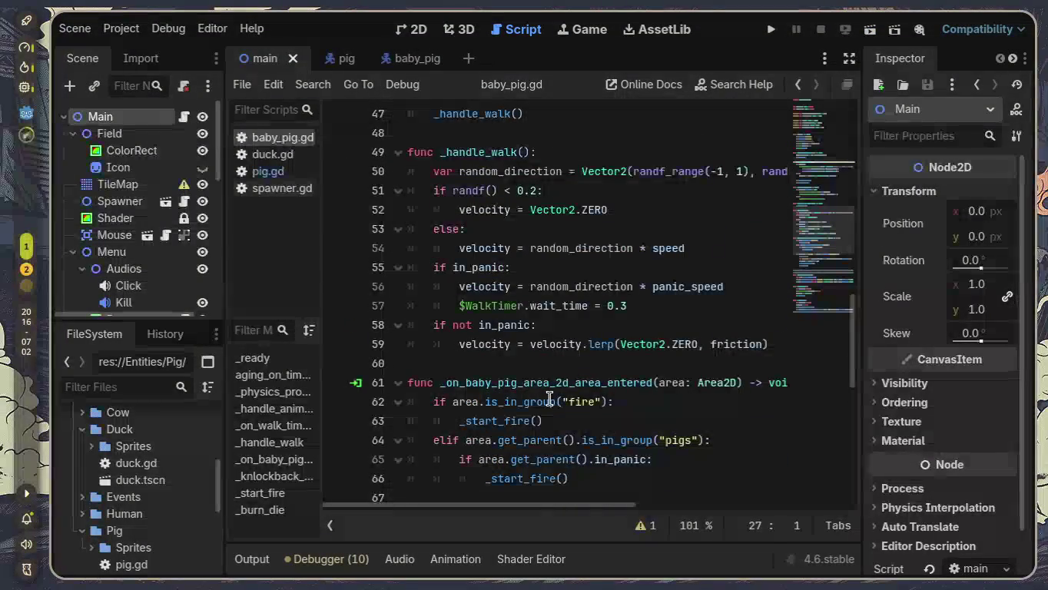
pyautogui.moveTo(533, 363); pyautogui.dragTo(381, 175)
pyautogui.click(491, 302)
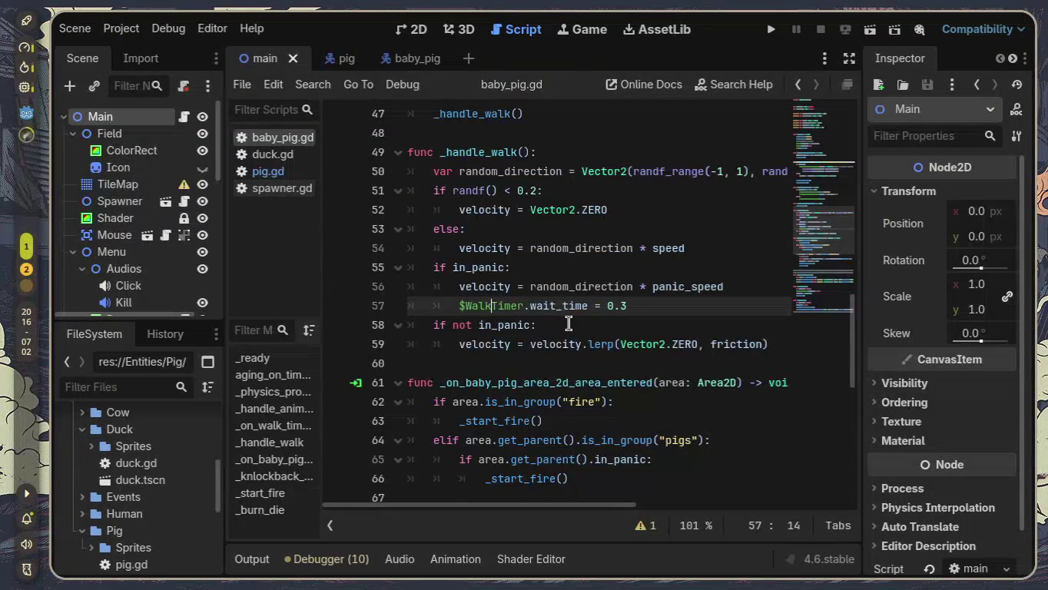
pyautogui.scroll(6, 568, 323)
pyautogui.scroll(3, 582, 323)
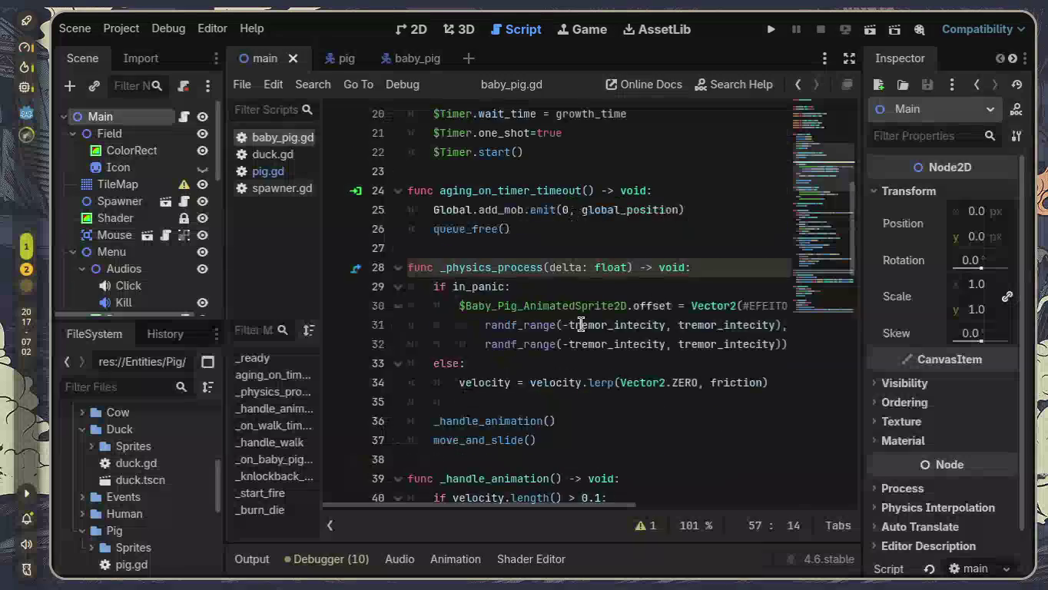
pyautogui.scroll(2, 582, 324)
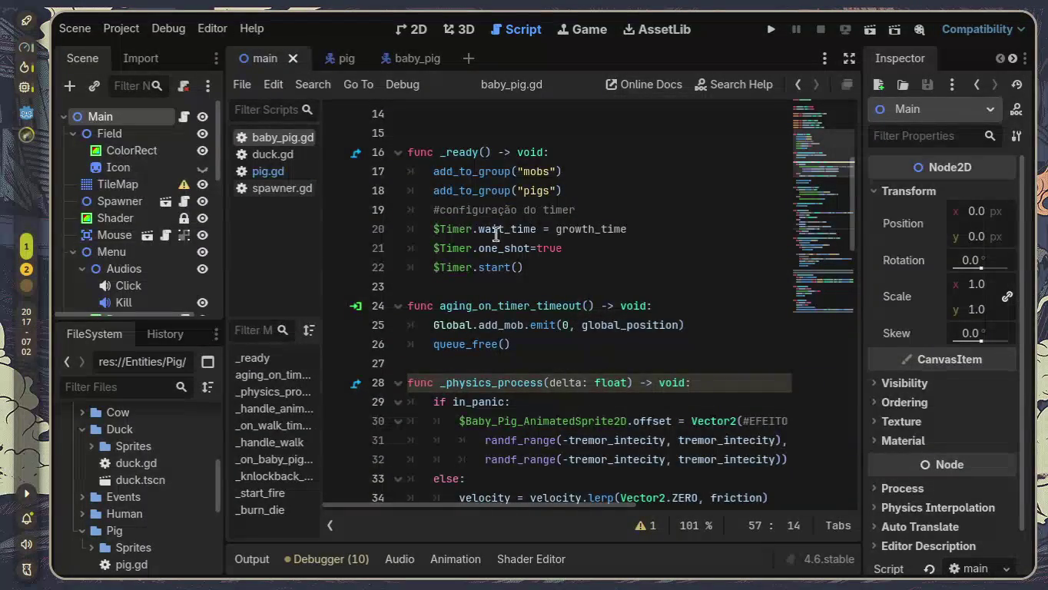
pyautogui.scroll(-7, 514, 235)
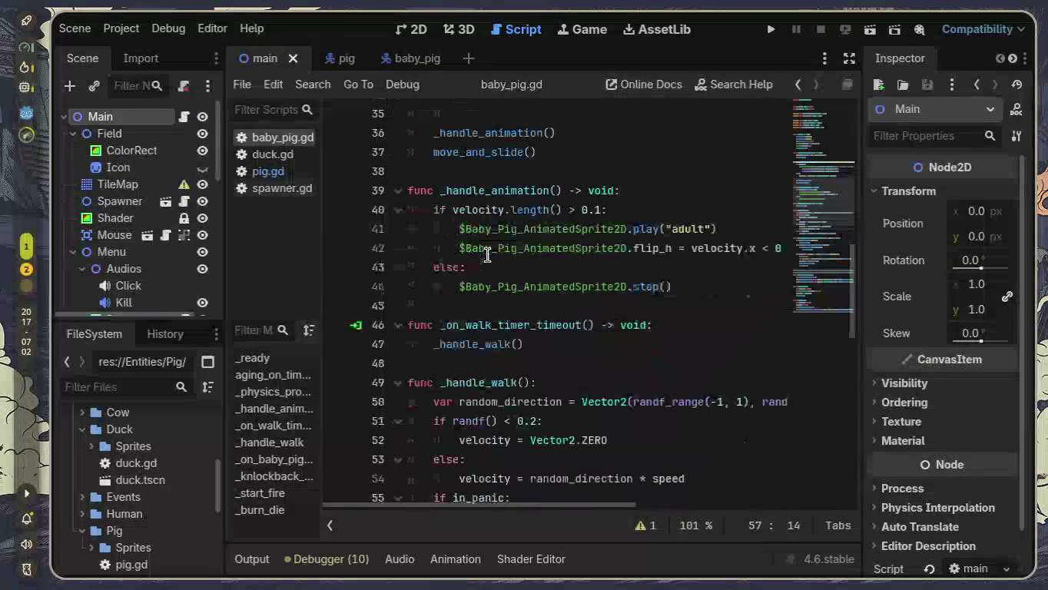
pyautogui.scroll(-1, 487, 255)
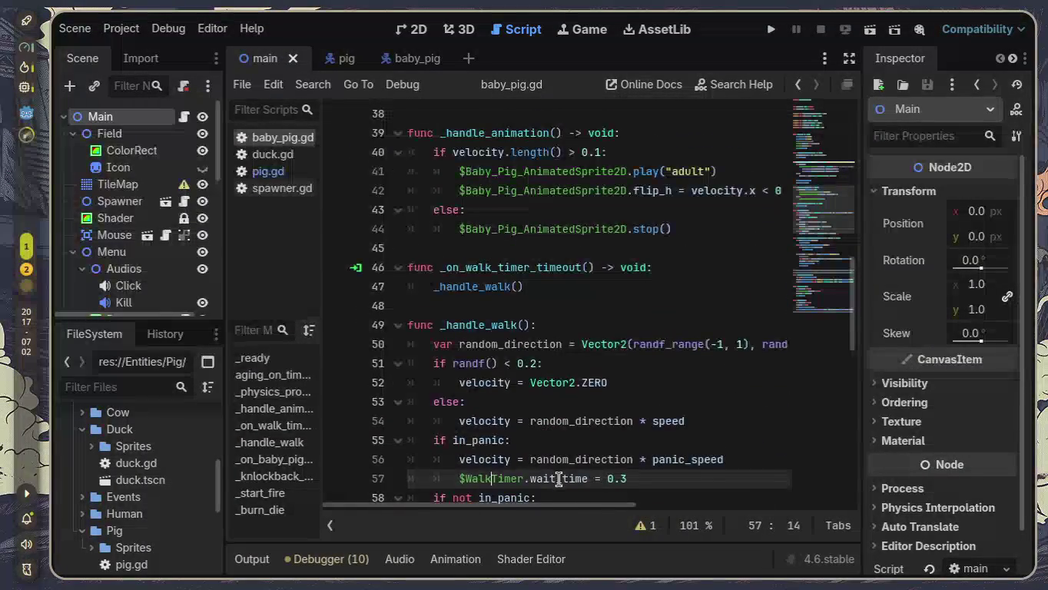
pyautogui.scroll(-1, 559, 470)
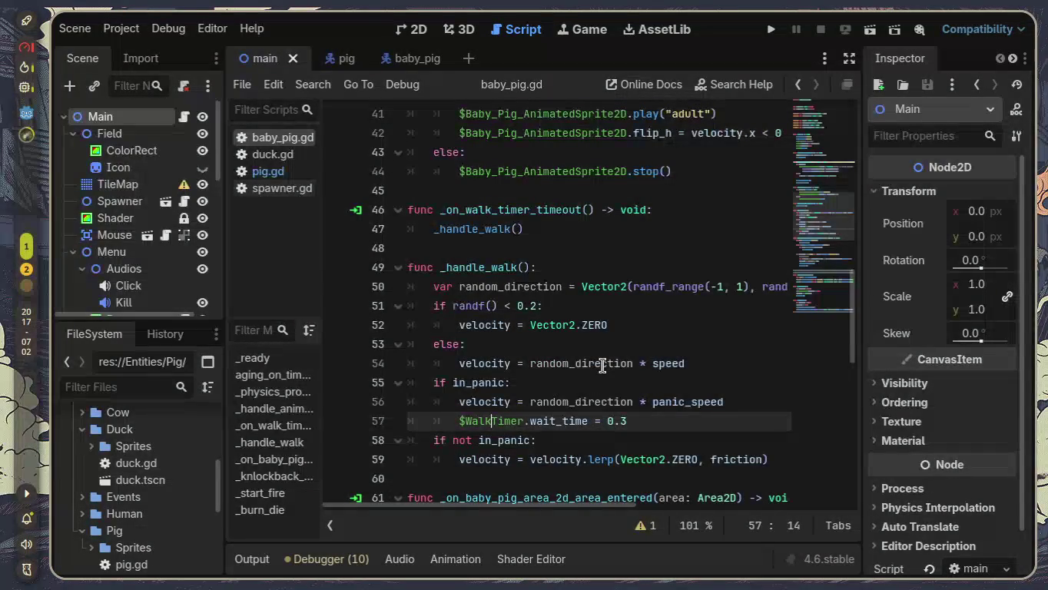
pyautogui.moveTo(603, 366)
pyautogui.moveTo(633, 399)
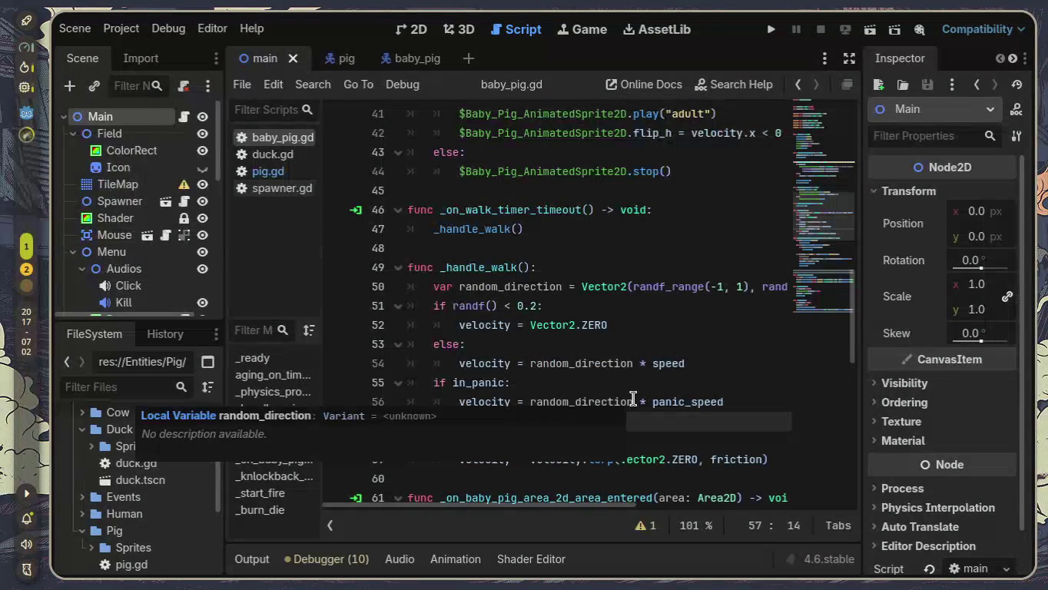
pyautogui.click(543, 308)
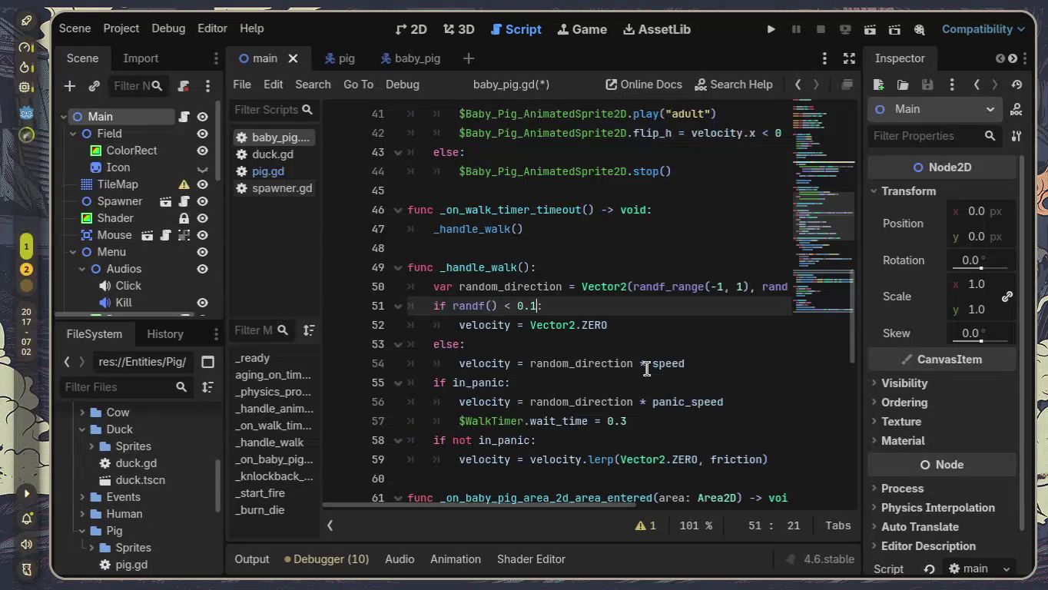
# Step: Change growth_time's default on line 8 of baby_pig.gd to 25.0
pyautogui.scroll(-1, 646, 369)
pyautogui.scroll(14, 646, 368)
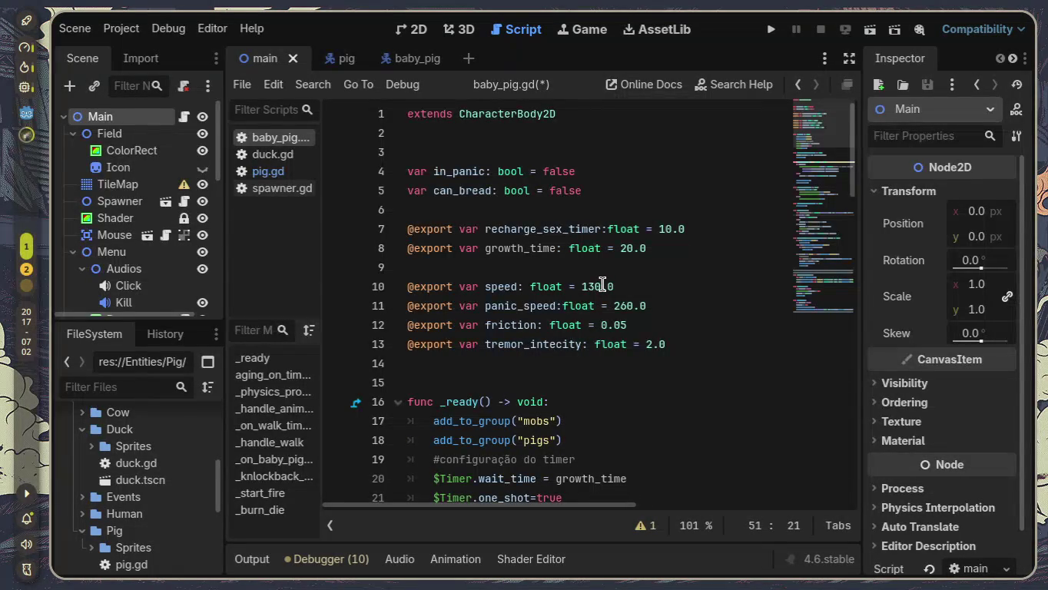
pyautogui.click(630, 248)
pyautogui.write('5')
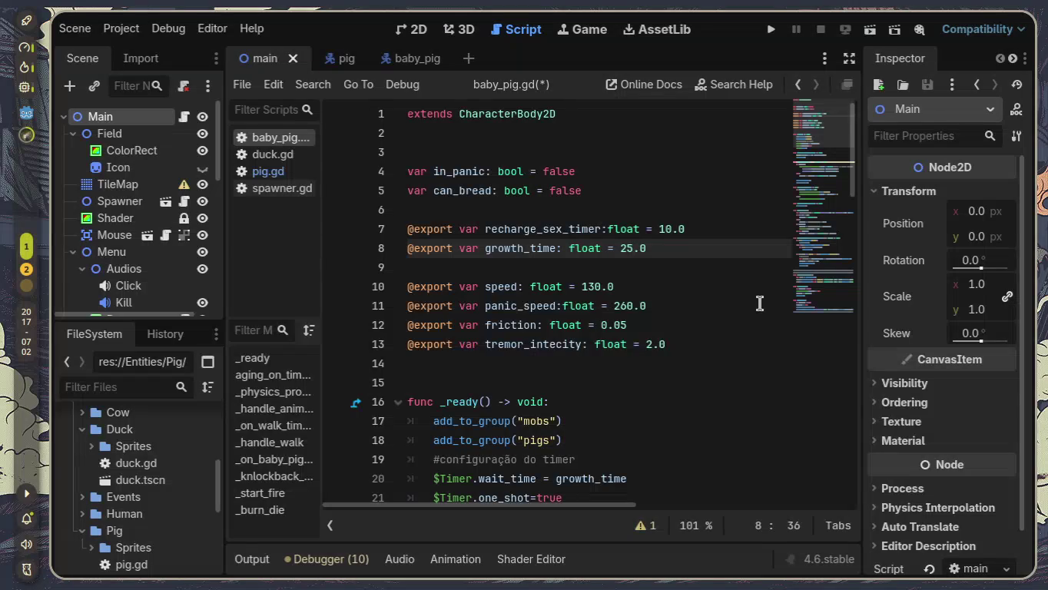
pyautogui.scroll(-3, 759, 304)
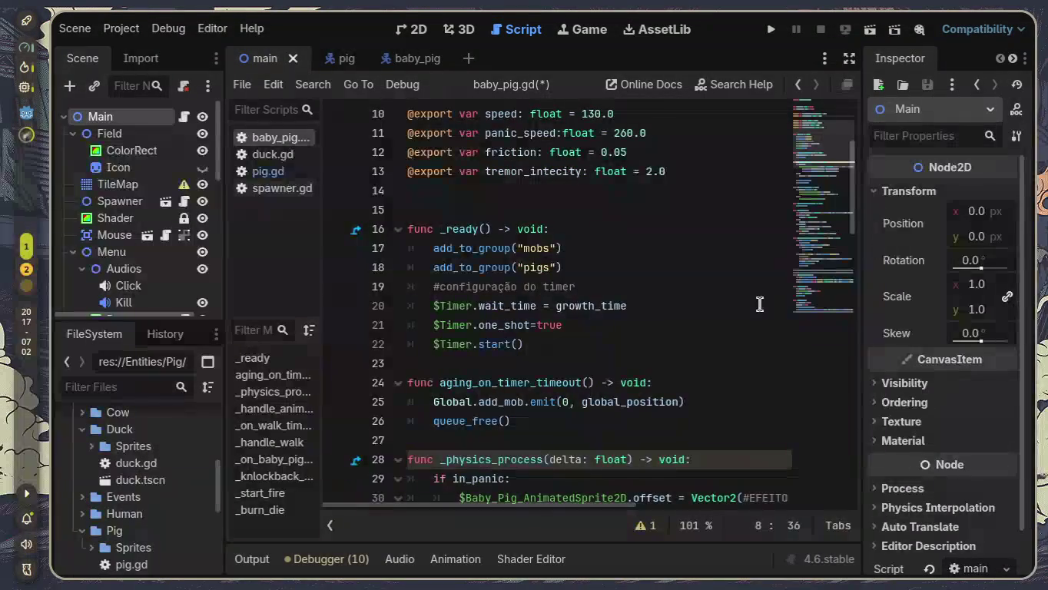
pyautogui.scroll(-1, 759, 304)
pyautogui.scroll(-1, 690, 295)
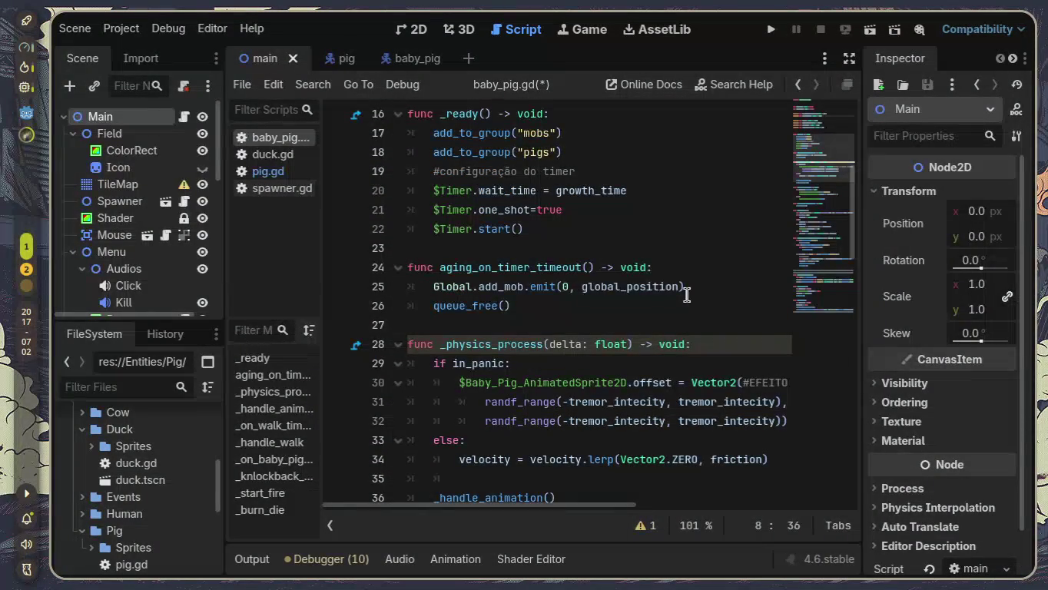
pyautogui.scroll(-1, 686, 295)
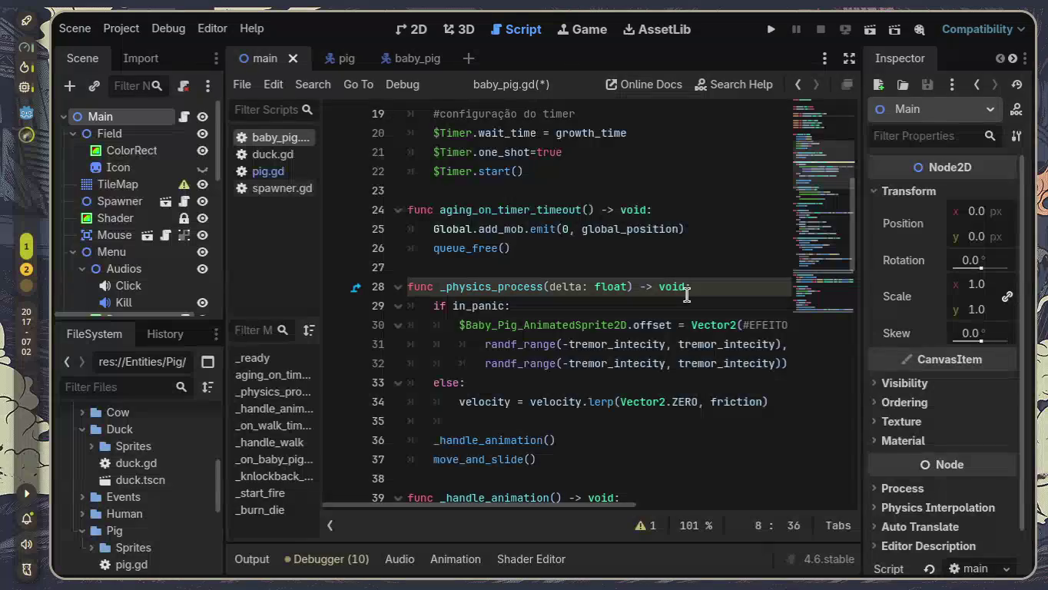
pyautogui.scroll(-1, 687, 295)
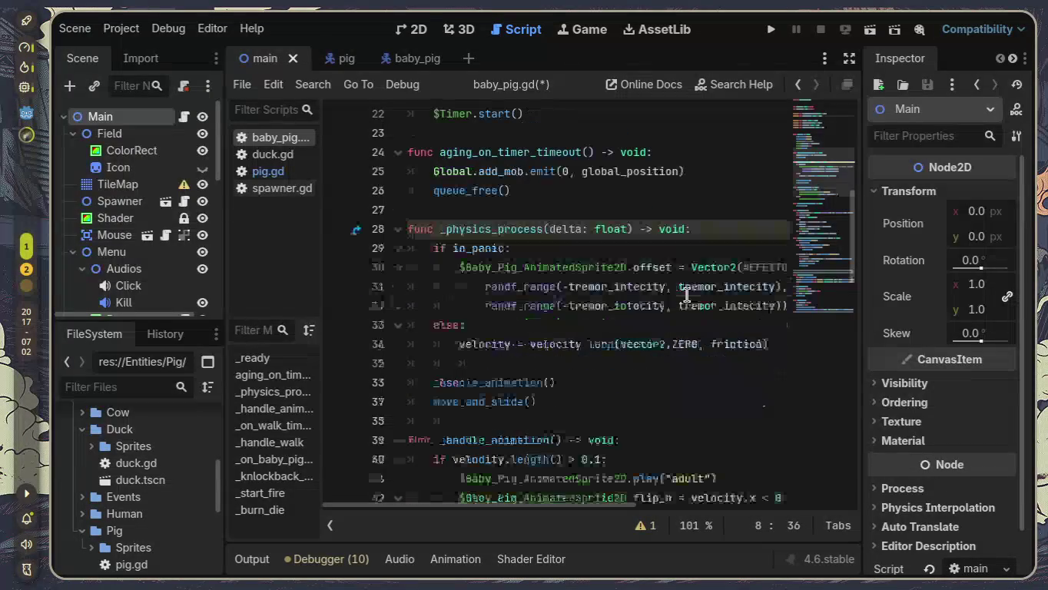
pyautogui.scroll(-1, 687, 295)
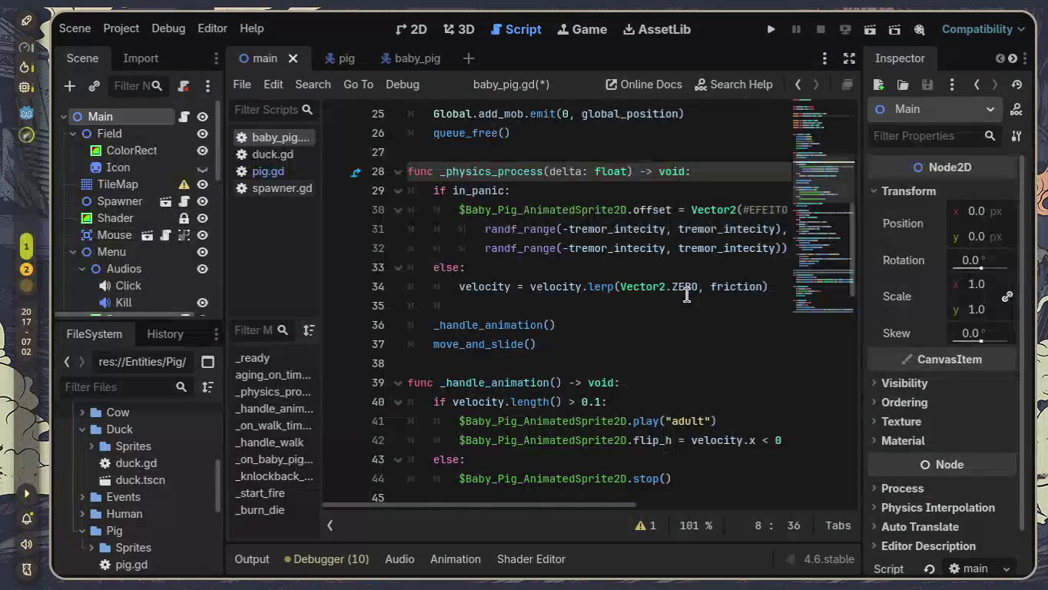
pyautogui.scroll(4, 686, 295)
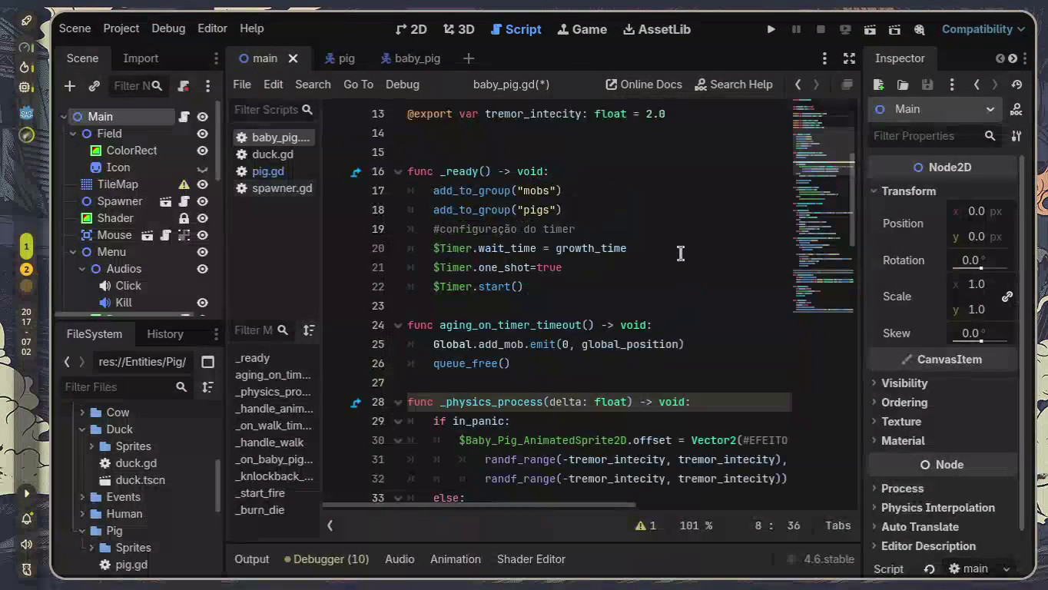
# Step: Insert modulate = Color.DARK_KHAKI at the top of _ready, picking DARK_KHAKI from autocomplete
pyautogui.click(625, 174)
pyautogui.press('Return')
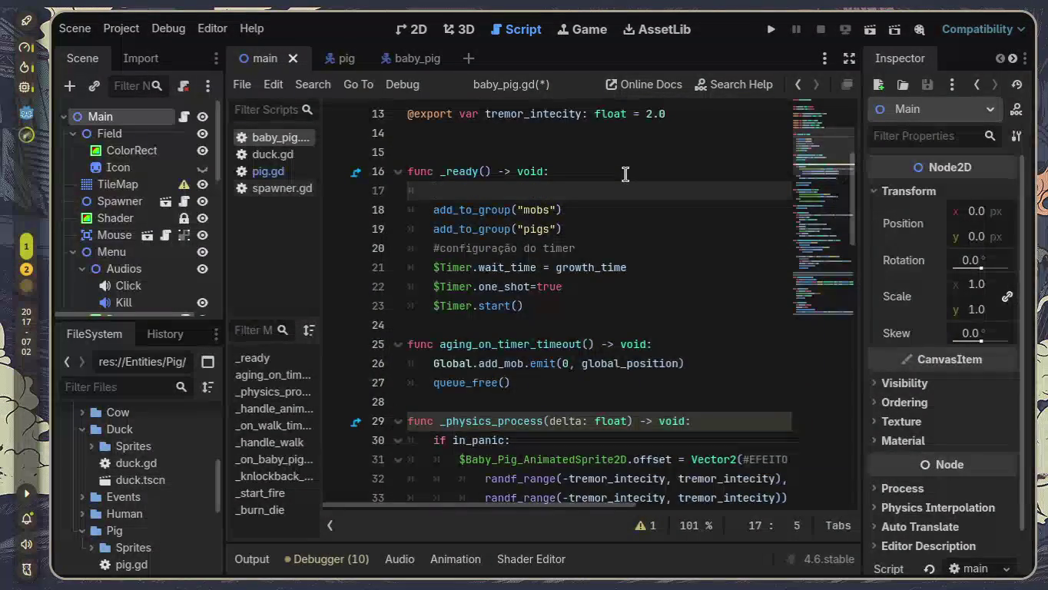
pyautogui.write('mod')
pyautogui.press('Return')
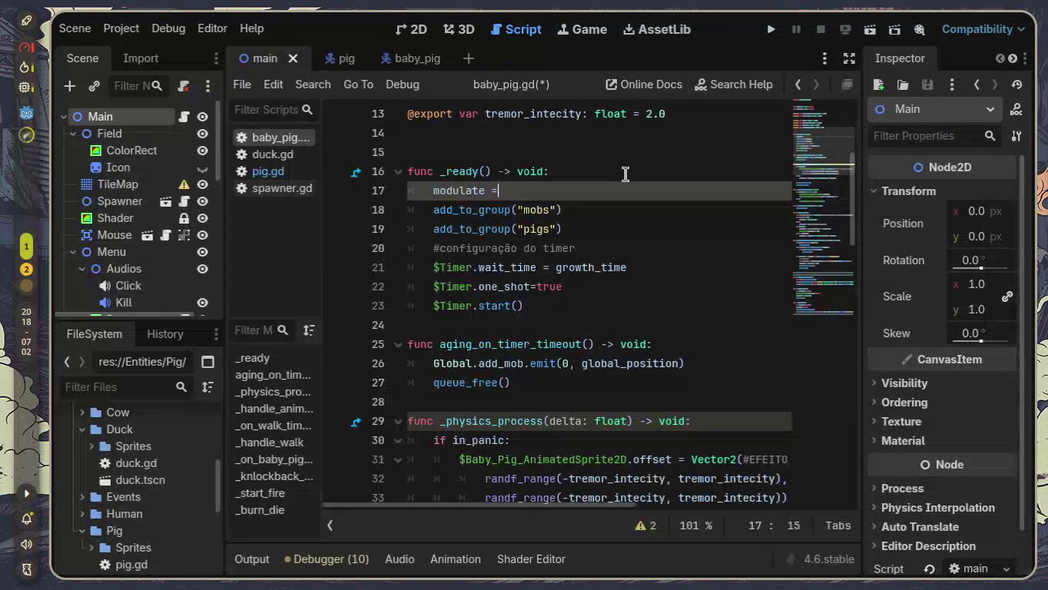
pyautogui.write(' CLo')
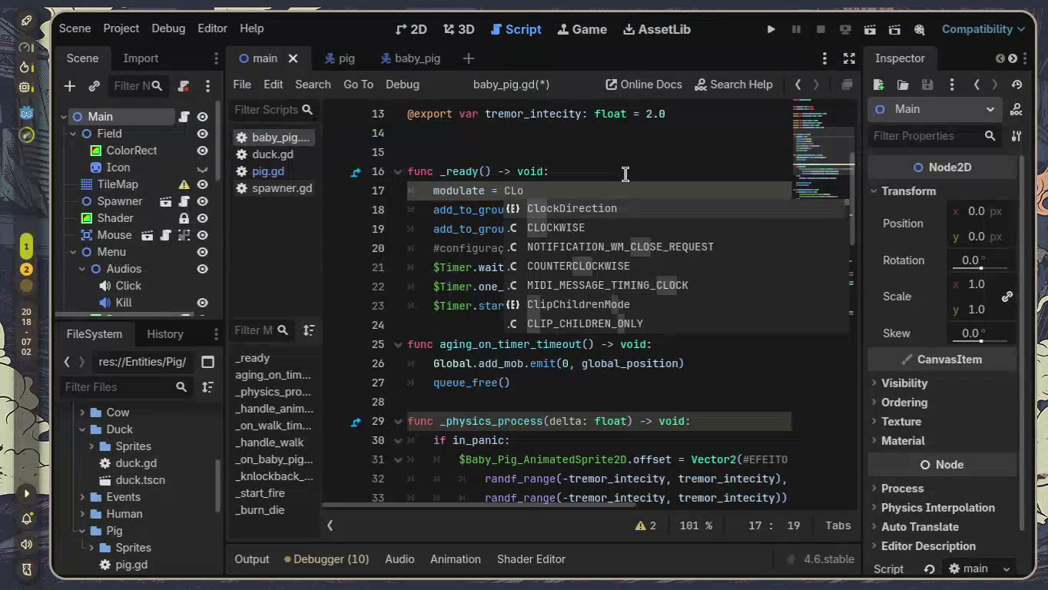
pyautogui.press('BackSpace')
pyautogui.press('BackSpace')
pyautogui.write('o')
pyautogui.write('lor.')
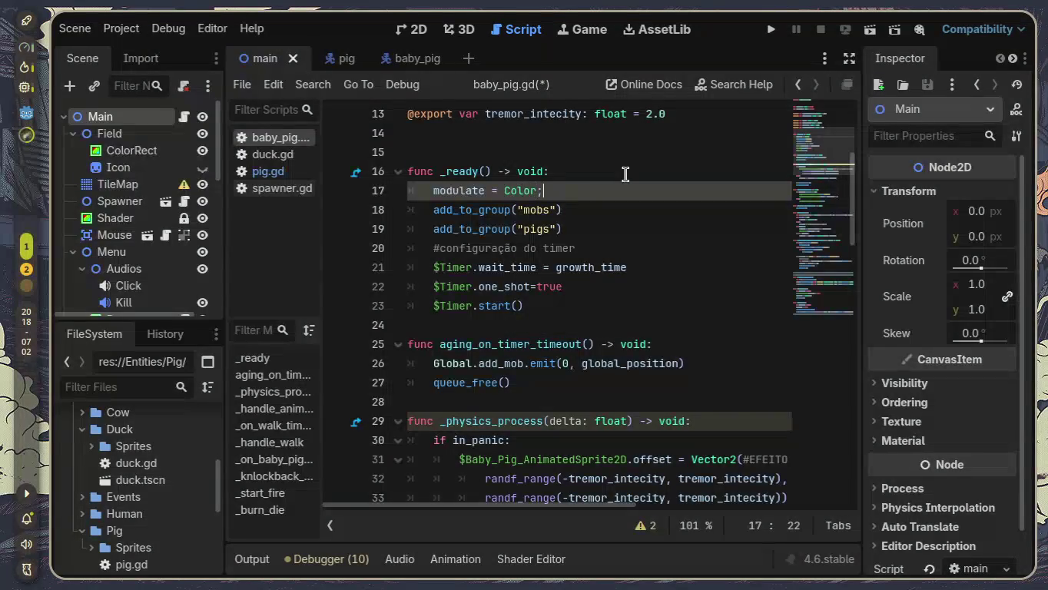
pyautogui.write('ye')
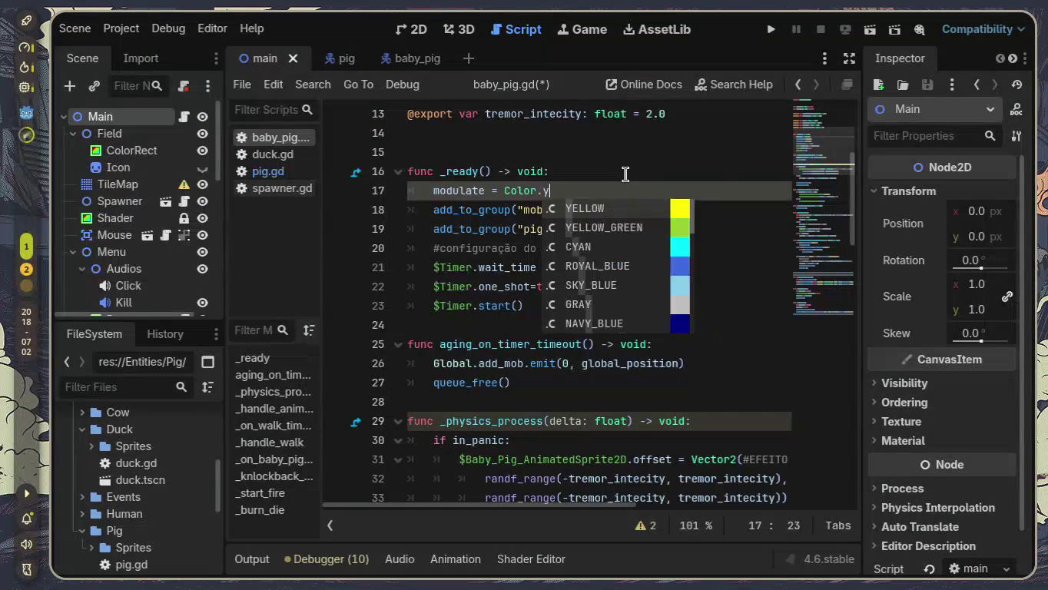
pyautogui.press('Down')
pyautogui.press('Down')
pyautogui.press('Down')
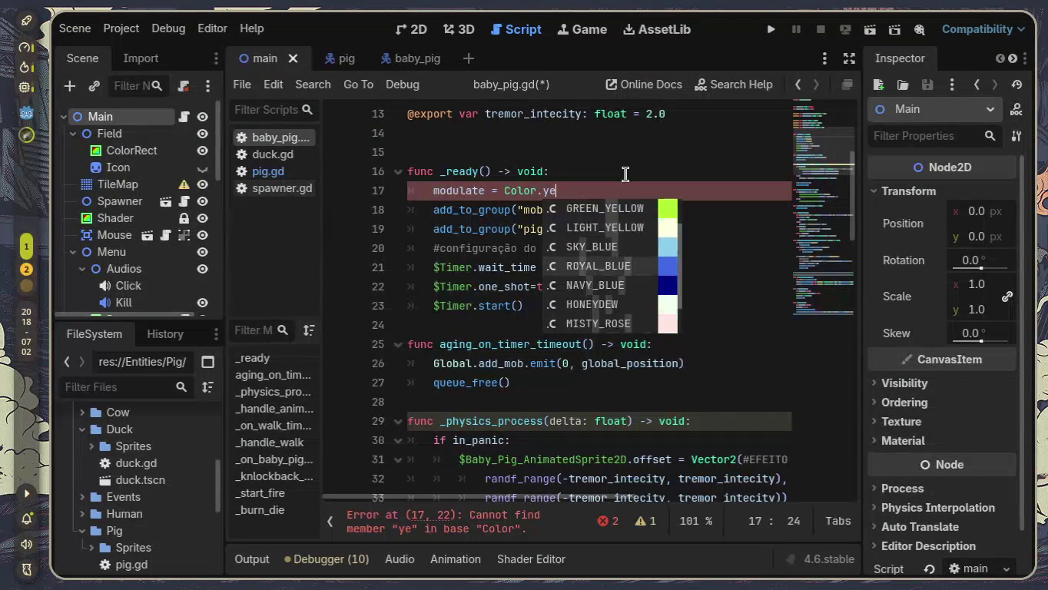
pyautogui.press('BackSpace')
pyautogui.press('BackSpace')
pyautogui.press('Down')
pyautogui.press('Down')
pyautogui.press('Down')
pyautogui.press('Down')
pyautogui.press('Down')
pyautogui.press('Down')
pyautogui.press('Down')
pyautogui.press('Down')
pyautogui.press('Down')
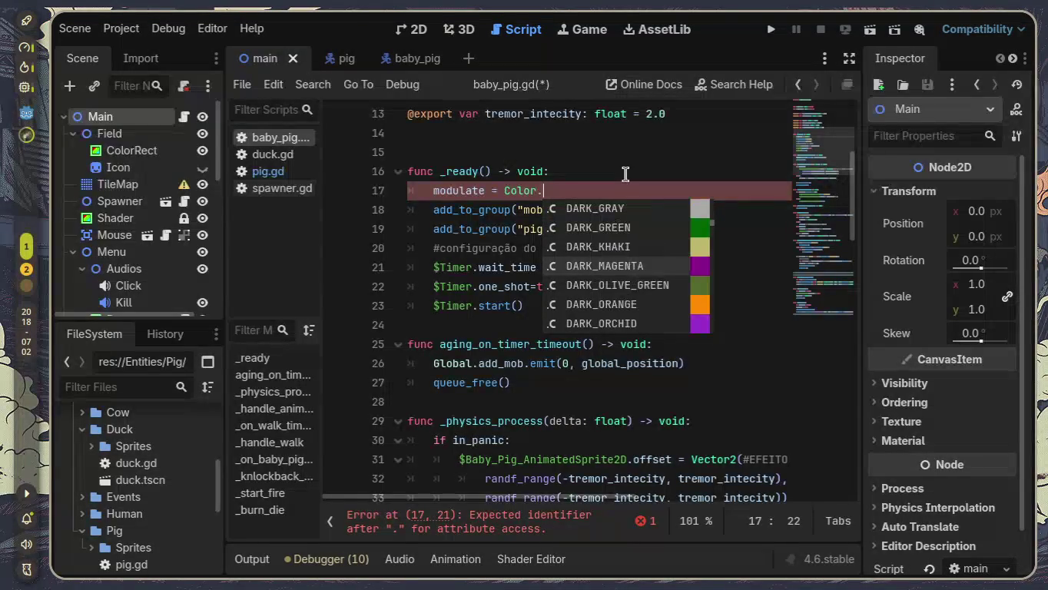
pyautogui.press('Up')
pyautogui.press('Up')
pyautogui.press('Up')
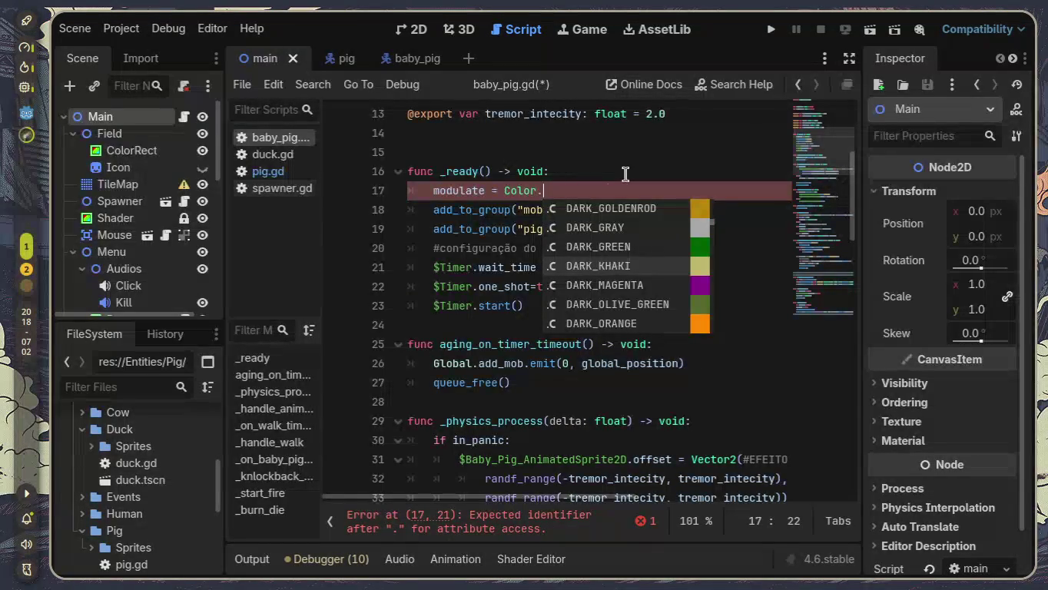
pyautogui.press('Return')
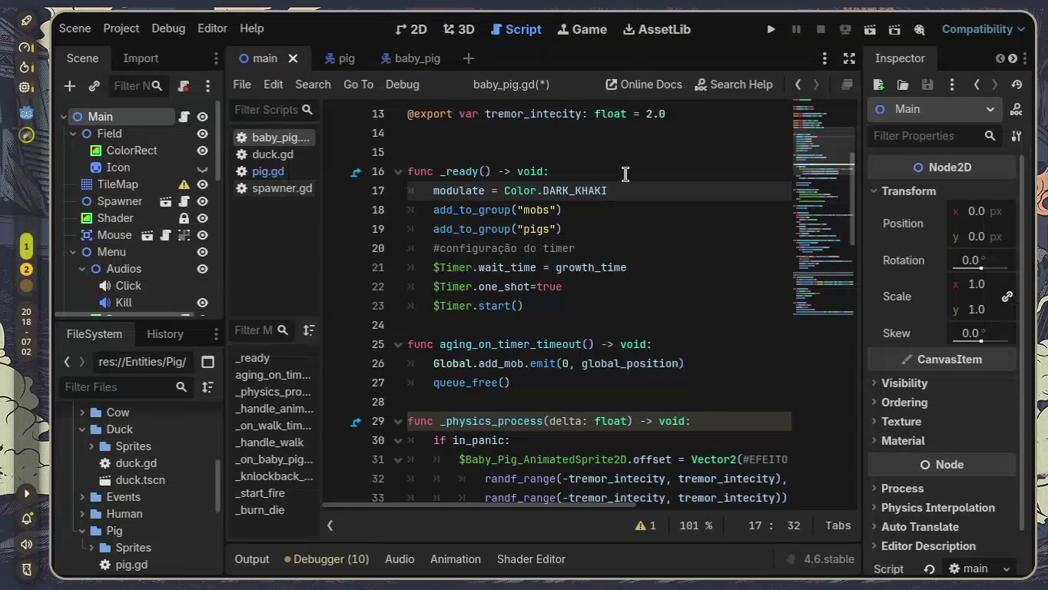
pyautogui.scroll(-2, 656, 243)
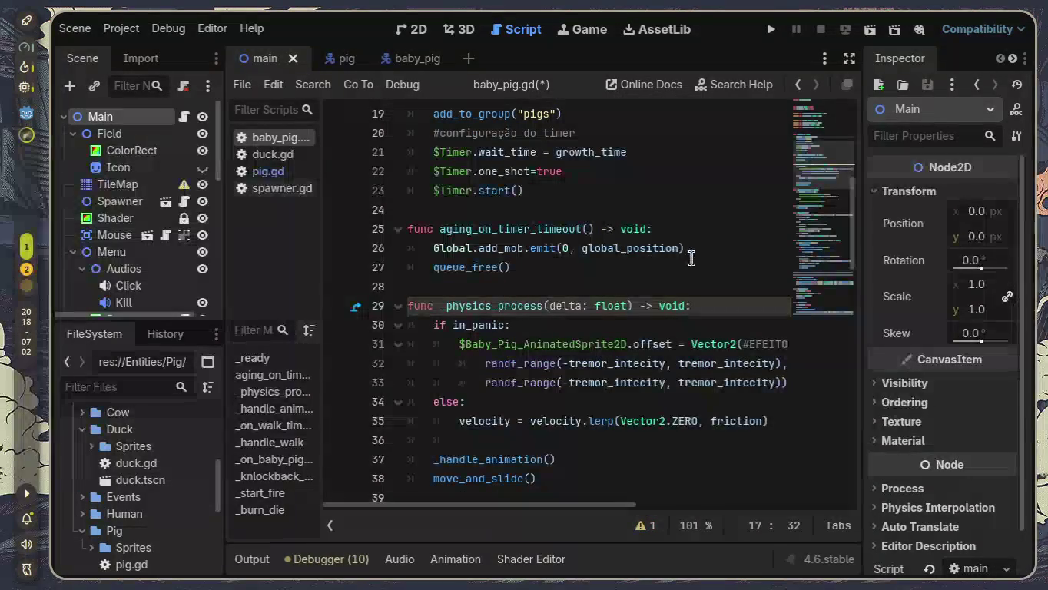
pyautogui.scroll(1, 692, 259)
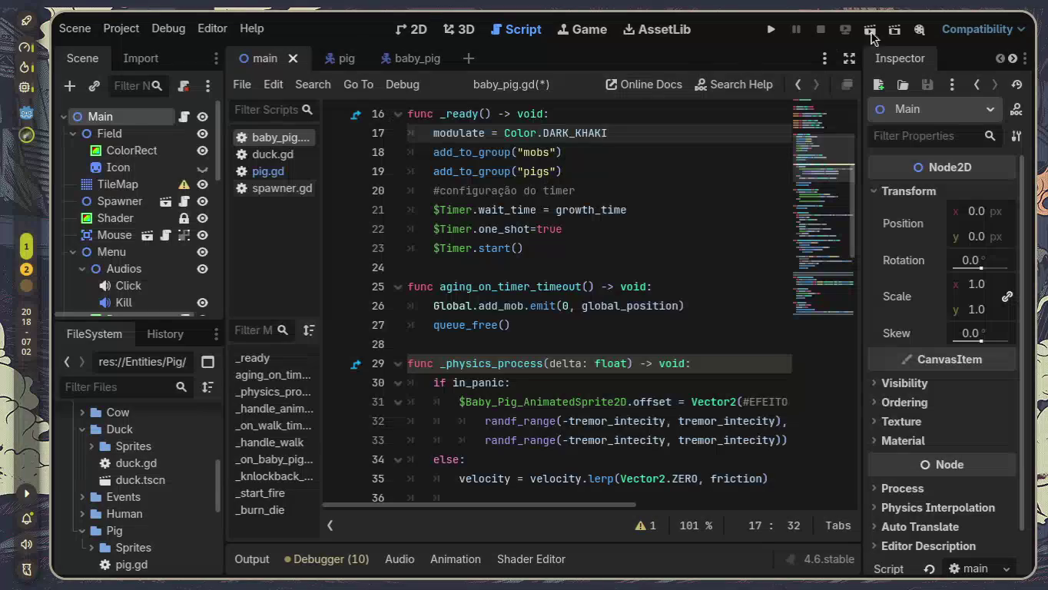
# Step: Run the project, spawn about fourteen pigs, and start fires among them with fogo
pyautogui.click(773, 28)
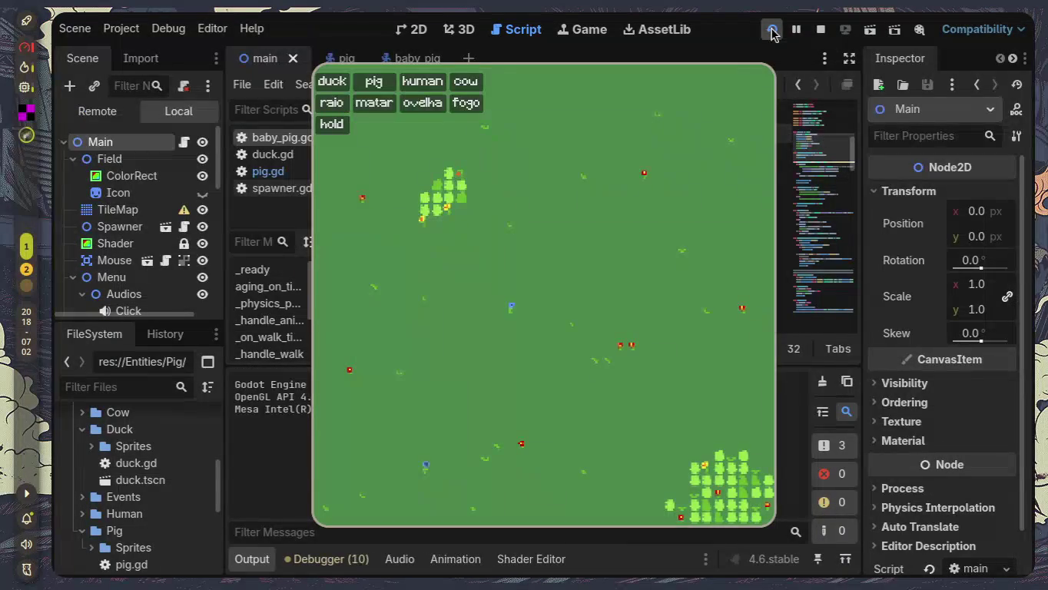
pyautogui.click(388, 89)
pyautogui.click(386, 89)
pyautogui.click(384, 87)
pyautogui.click(383, 86)
pyautogui.click(382, 85)
pyautogui.click(380, 85)
pyautogui.click(378, 84)
pyautogui.click(378, 83)
pyautogui.click(378, 83)
pyautogui.click(377, 83)
pyautogui.click(377, 83)
pyautogui.click(377, 83)
pyautogui.click(377, 82)
pyautogui.click(377, 83)
pyautogui.click(377, 83)
pyautogui.click(377, 83)
pyautogui.click(378, 83)
pyautogui.click(377, 83)
pyautogui.click(377, 83)
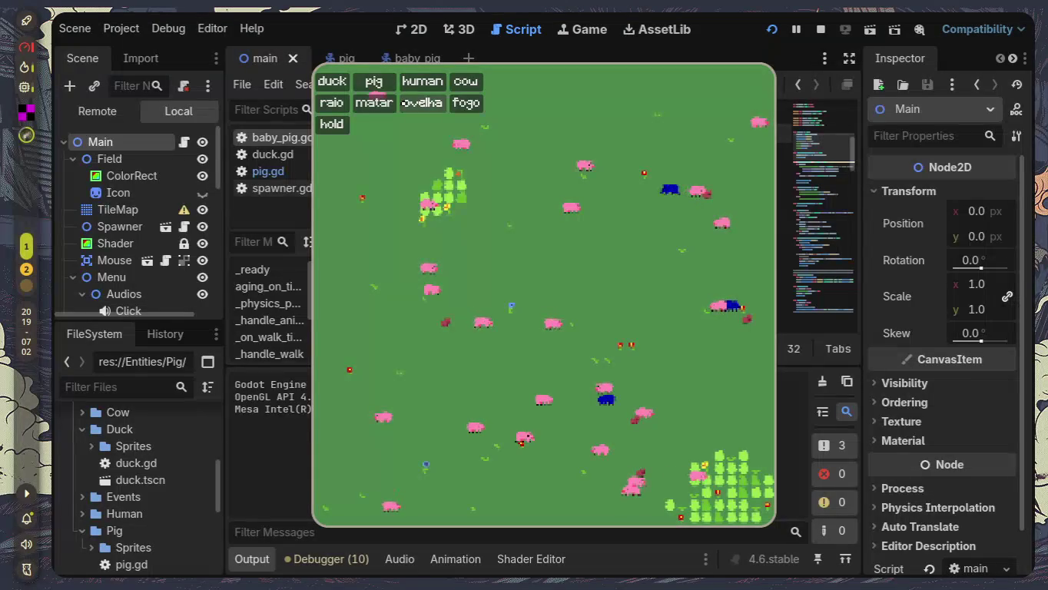
pyautogui.click(463, 106)
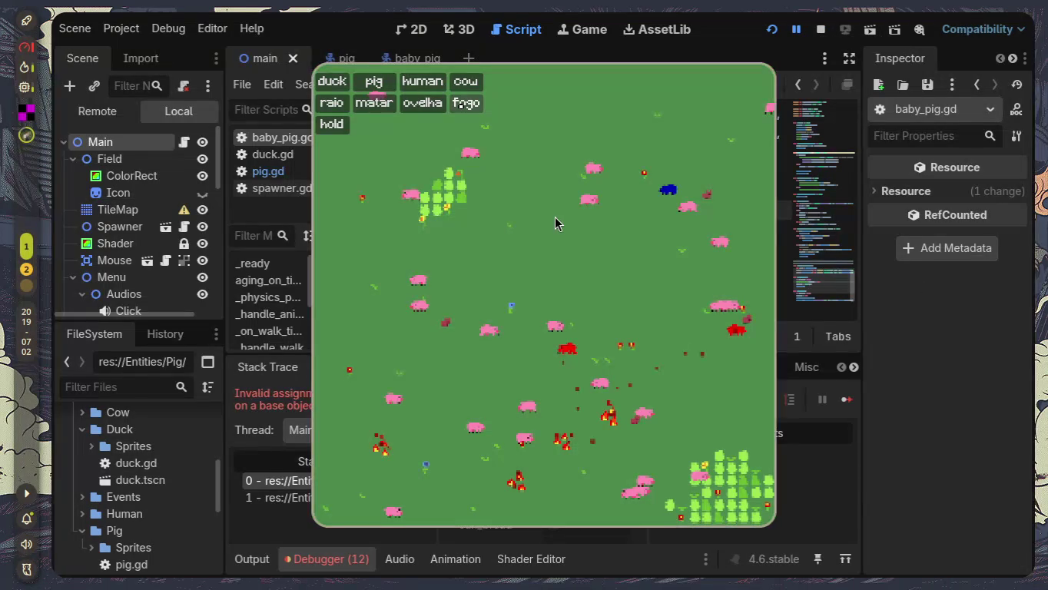
# Step: Stop the running farm game and confirm ending the session
pyautogui.hotkey('ctrl', 'q')
pyautogui.click(503, 300)
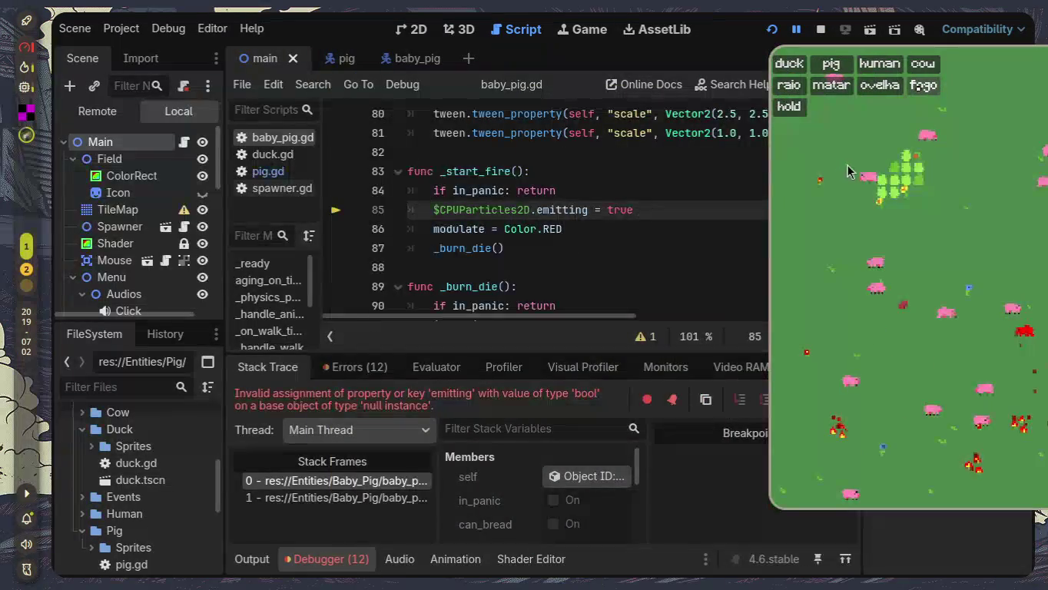
pyautogui.click(820, 29)
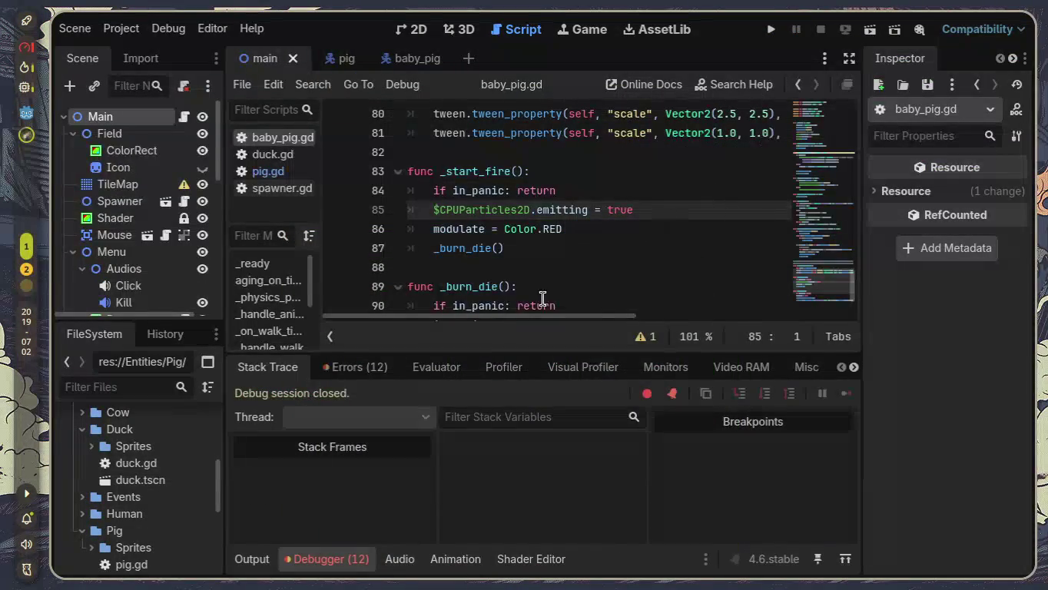
# Step: Inspect the baby_pig.gd:85 missing-CPUParticles2D error, then open the baby_pig scene
pyautogui.click(350, 368)
pyautogui.scroll(-2, 368, 477)
pyautogui.scroll(-5, 369, 472)
pyautogui.moveTo(610, 496)
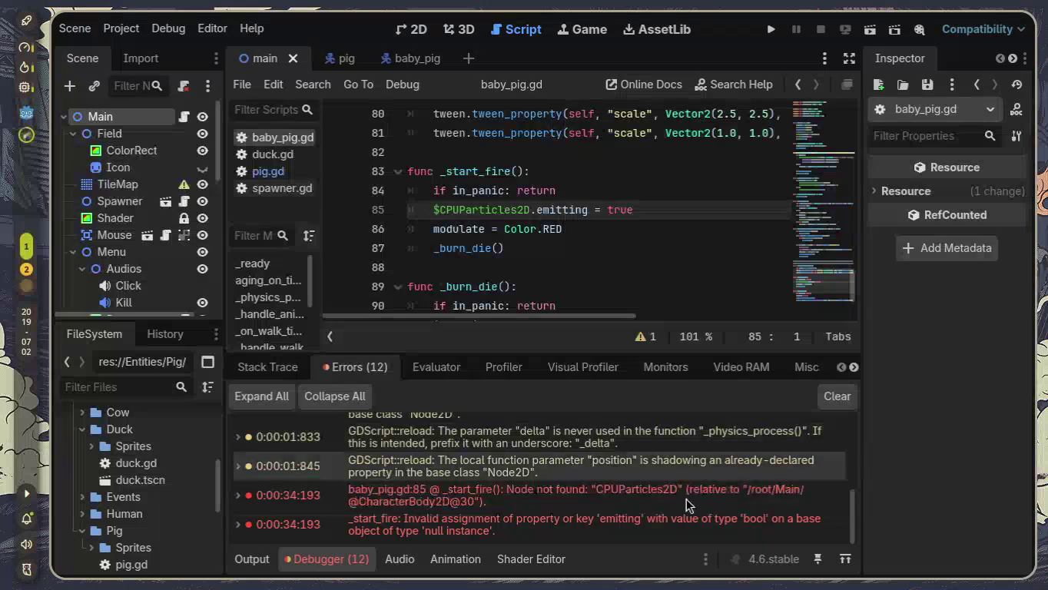
pyautogui.moveTo(661, 506)
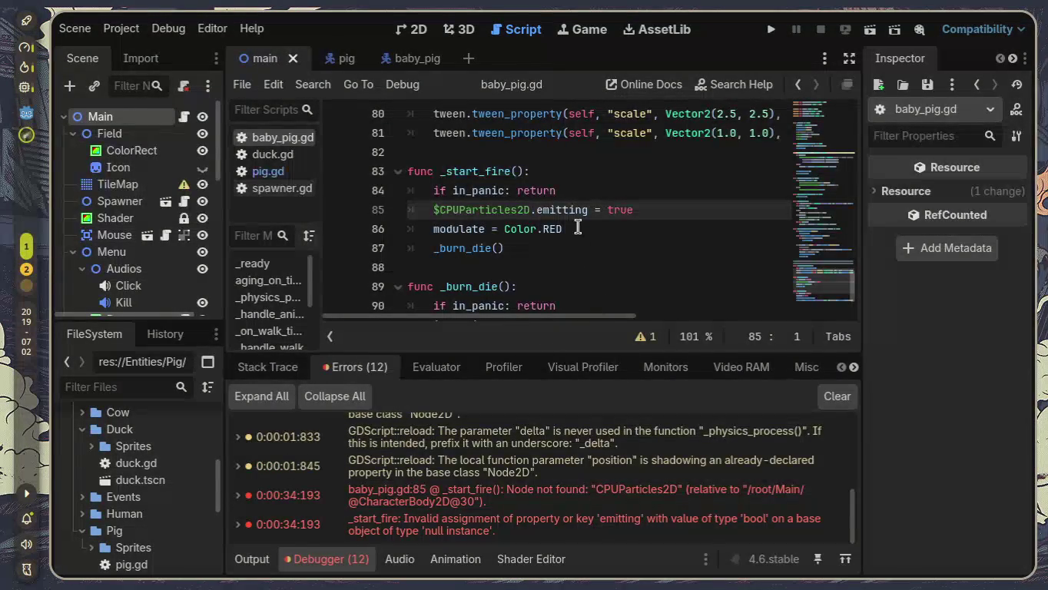
pyautogui.click(421, 60)
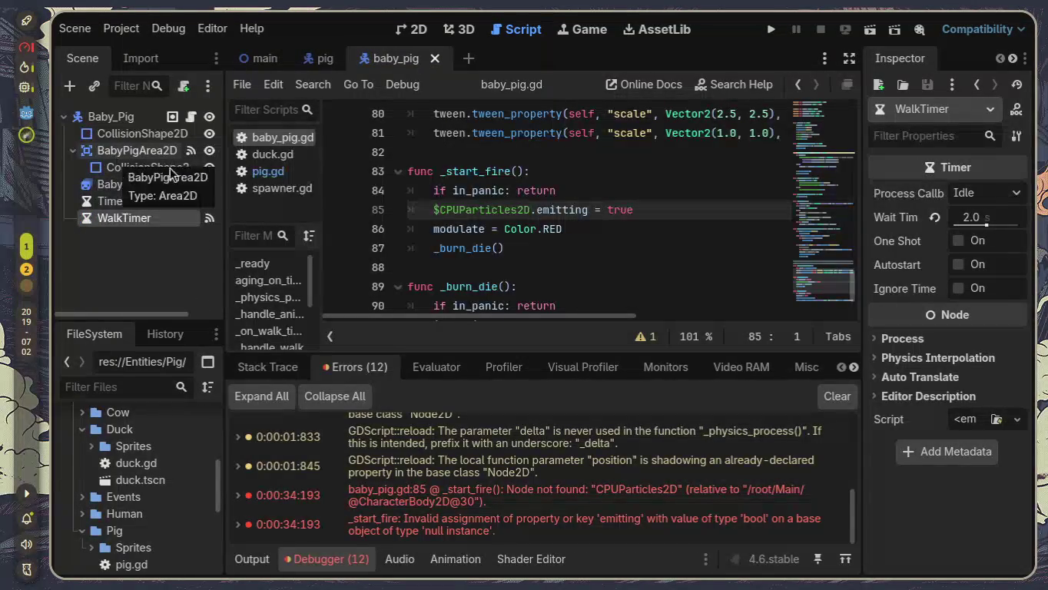
# Step: Select the CPUParticles2D emitting line 85 and collapse the Debugger
pyautogui.moveTo(579, 210)
pyautogui.mouseDown()
pyautogui.moveTo(350, 187)
pyautogui.moveTo(325, 202)
pyautogui.mouseUp()
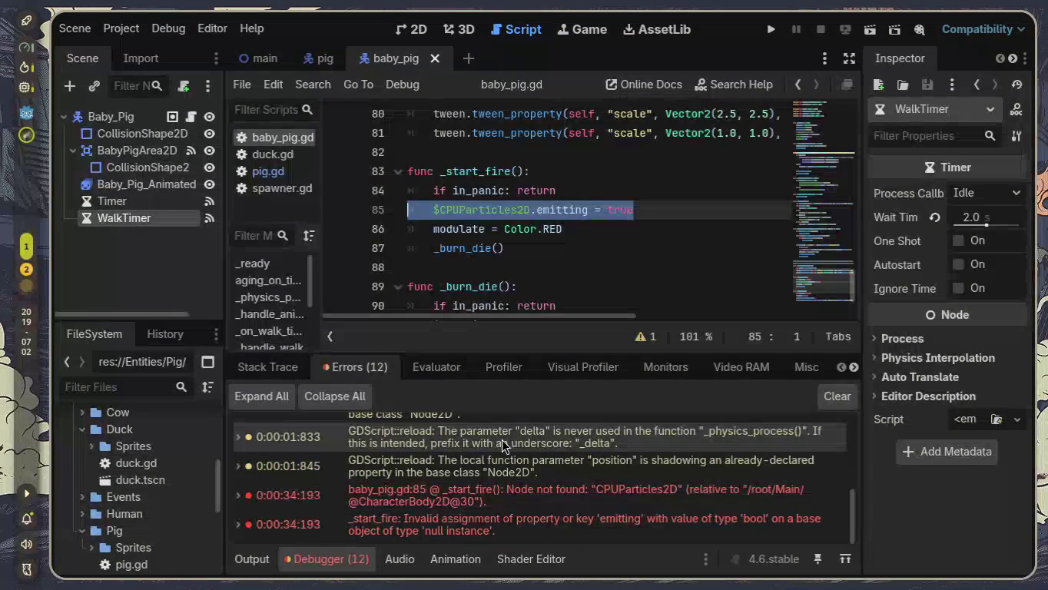
pyautogui.click(341, 567)
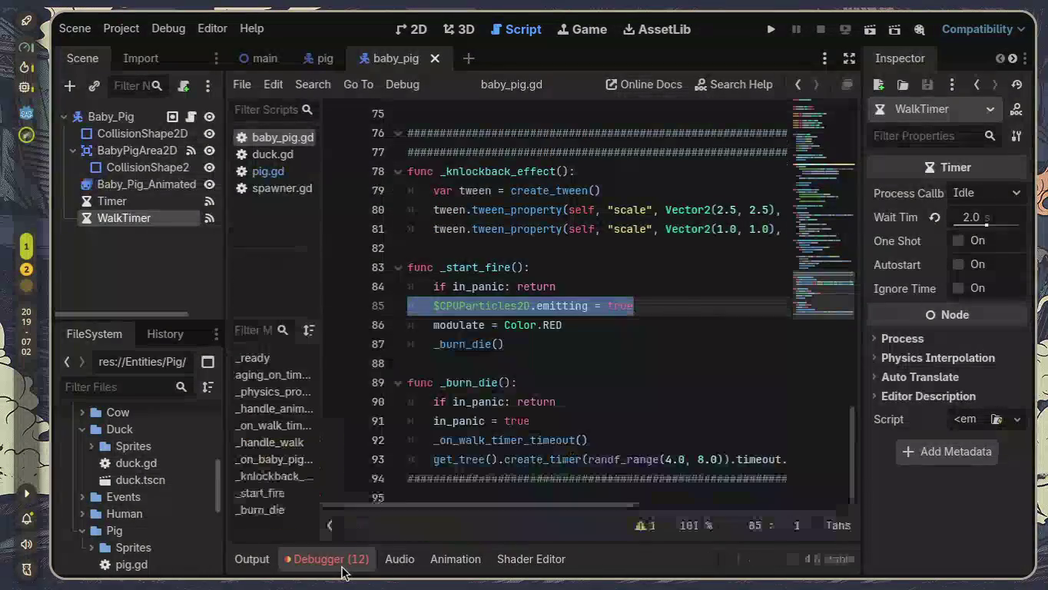
pyautogui.click(595, 386)
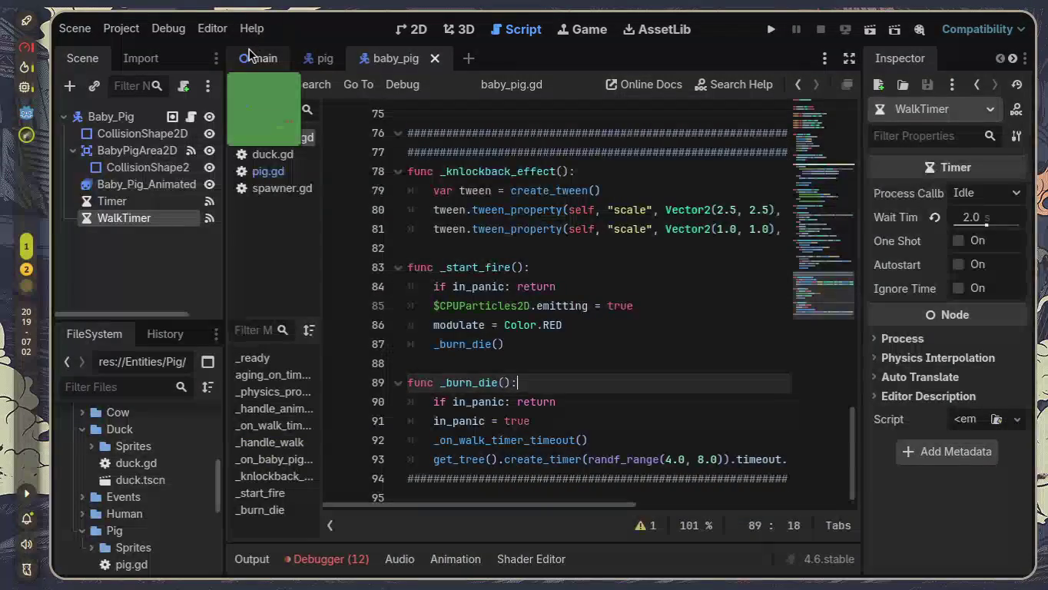
# Step: Hide the Shader node in the main scene and run it again
pyautogui.click(269, 59)
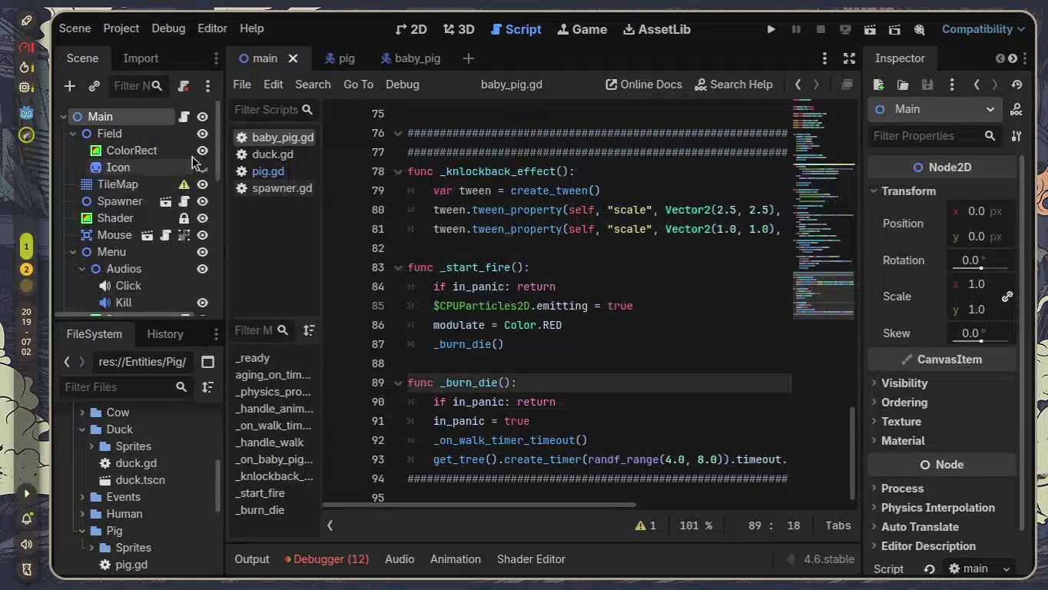
pyautogui.click(203, 219)
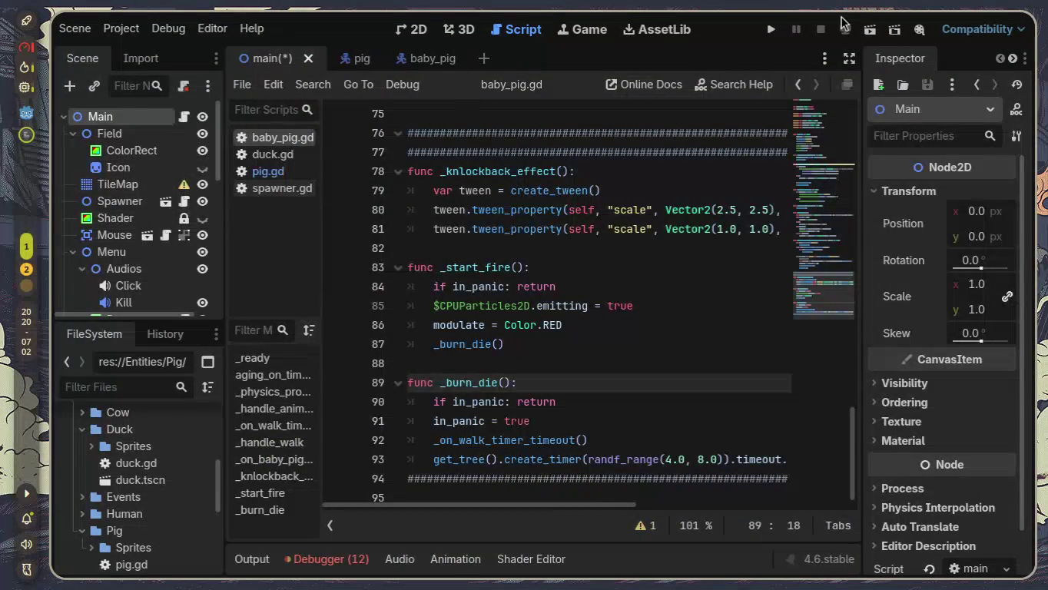
pyautogui.click(876, 33)
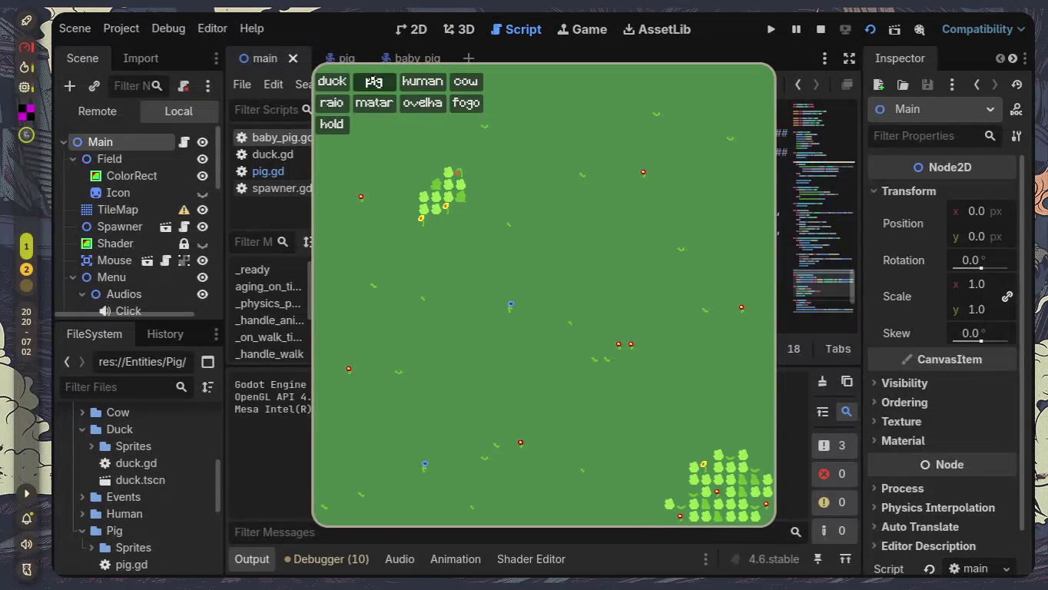
# Step: Spawn five pigs on the field of the running scene
pyautogui.click(374, 82)
pyautogui.click(374, 81)
pyautogui.click(374, 82)
pyautogui.click(374, 82)
pyautogui.click(374, 81)
pyautogui.click(375, 81)
pyautogui.click(374, 82)
pyautogui.click(375, 82)
pyautogui.click(374, 81)
pyautogui.click(374, 82)
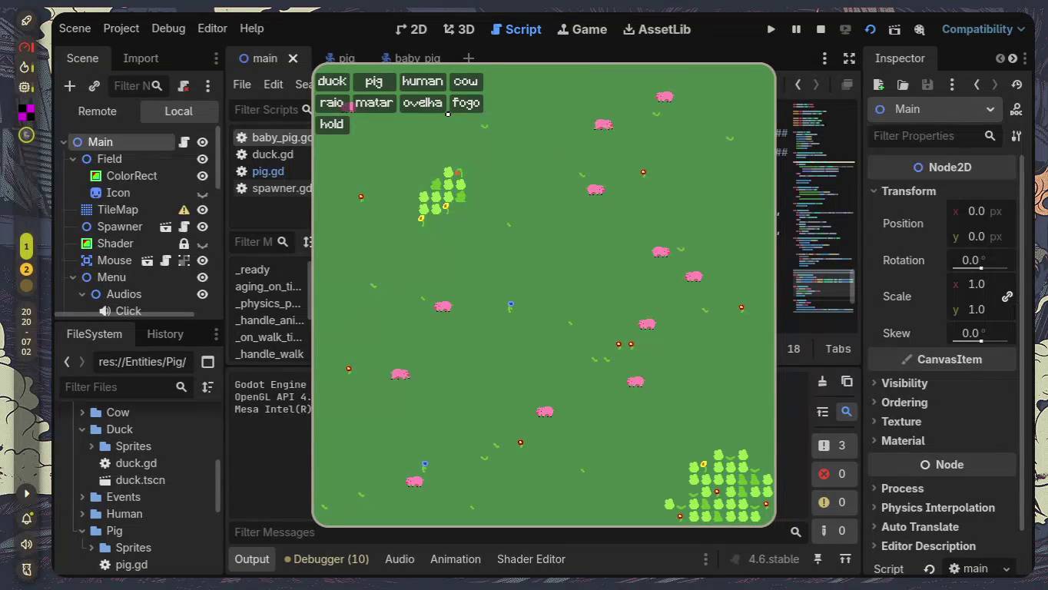
# Step: Clear all entities, spawn seven new pigs, start a fire, then stop the game with F8
pyautogui.click(374, 102)
pyautogui.click(374, 81)
pyautogui.click(374, 81)
pyautogui.click(374, 82)
pyautogui.click(375, 81)
pyautogui.click(374, 81)
pyautogui.click(374, 81)
pyautogui.click(374, 82)
pyautogui.click(374, 81)
pyautogui.click(374, 81)
pyautogui.click(374, 82)
pyautogui.click(375, 81)
pyautogui.click(374, 81)
pyautogui.click(374, 81)
pyautogui.click(375, 82)
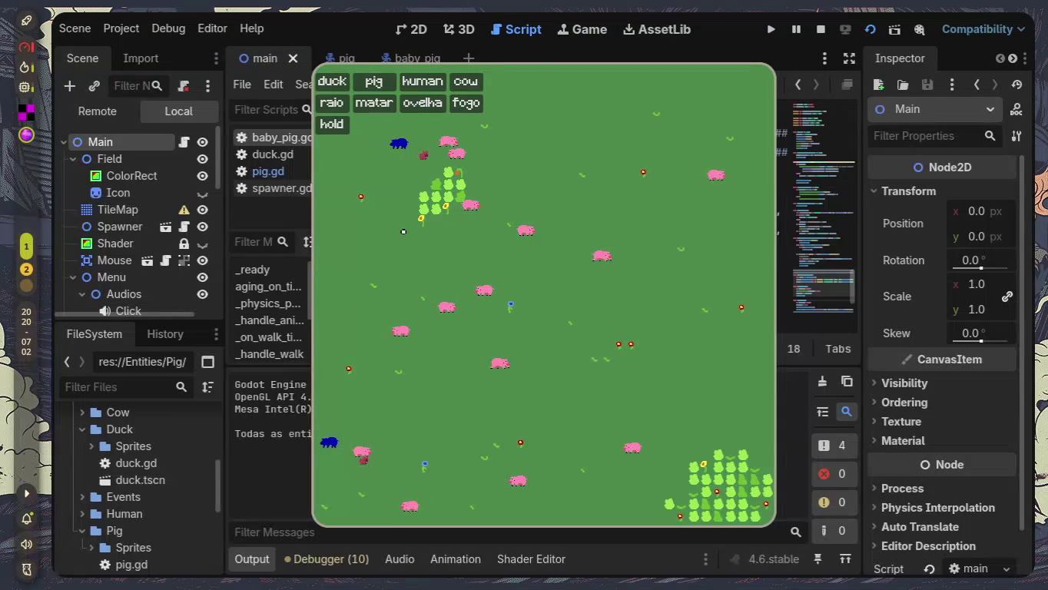
pyautogui.click(465, 102)
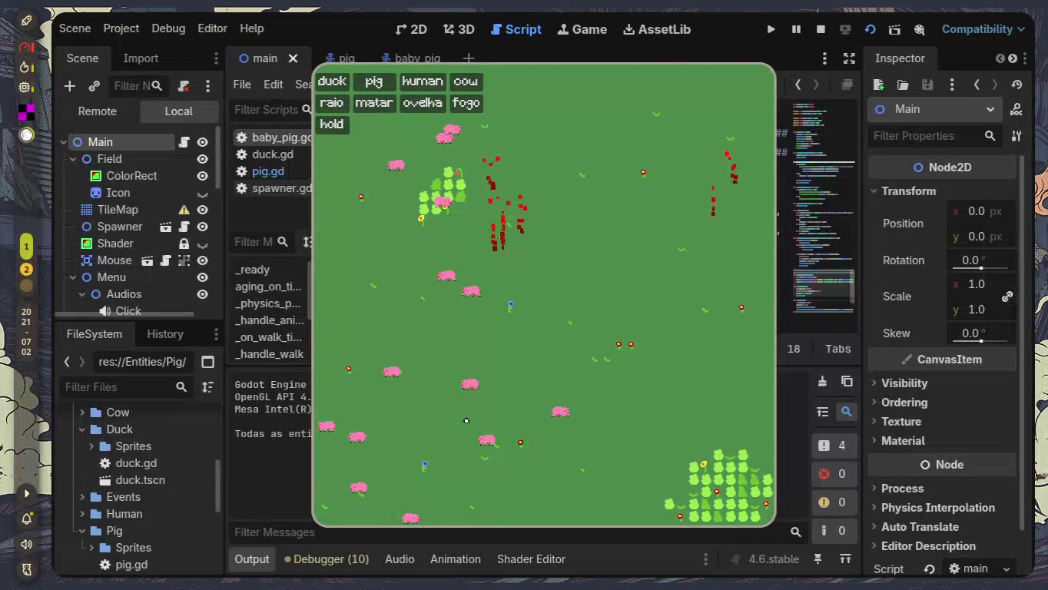
pyautogui.press('F8')
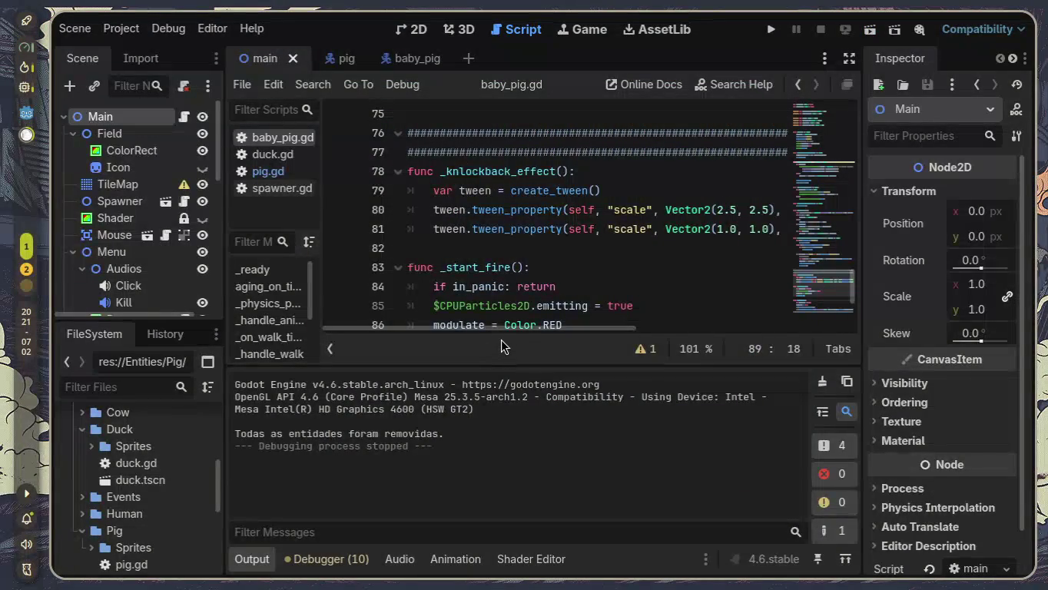
# Step: Collapse the Output panel, widen the code editor, and select lines 16–28 covering _ready and aging_on_timer_timeout
pyautogui.click(254, 561)
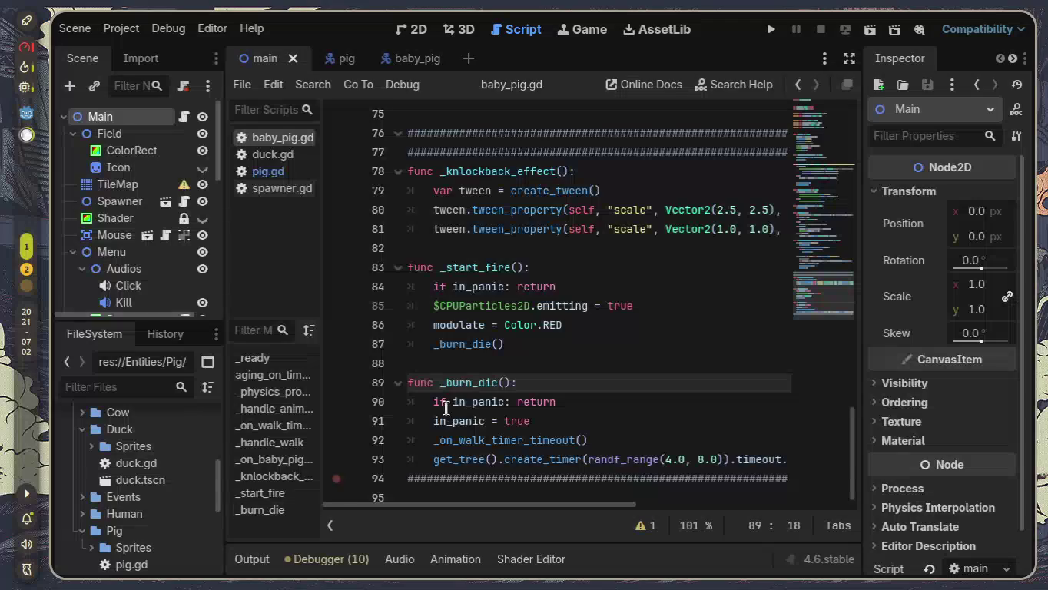
pyautogui.click(850, 60)
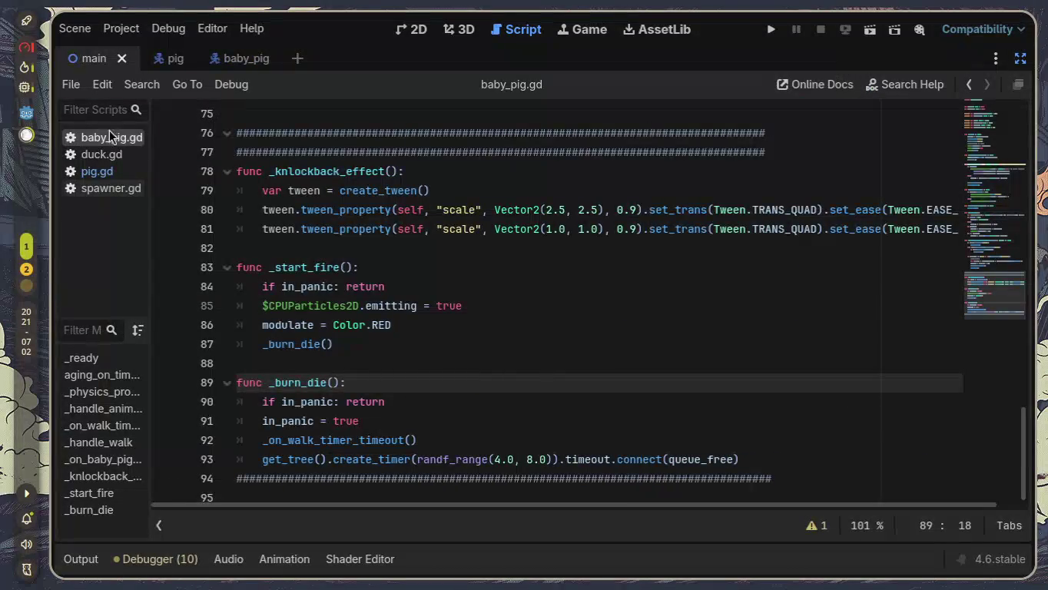
pyautogui.scroll(8, 490, 366)
pyautogui.scroll(10, 490, 366)
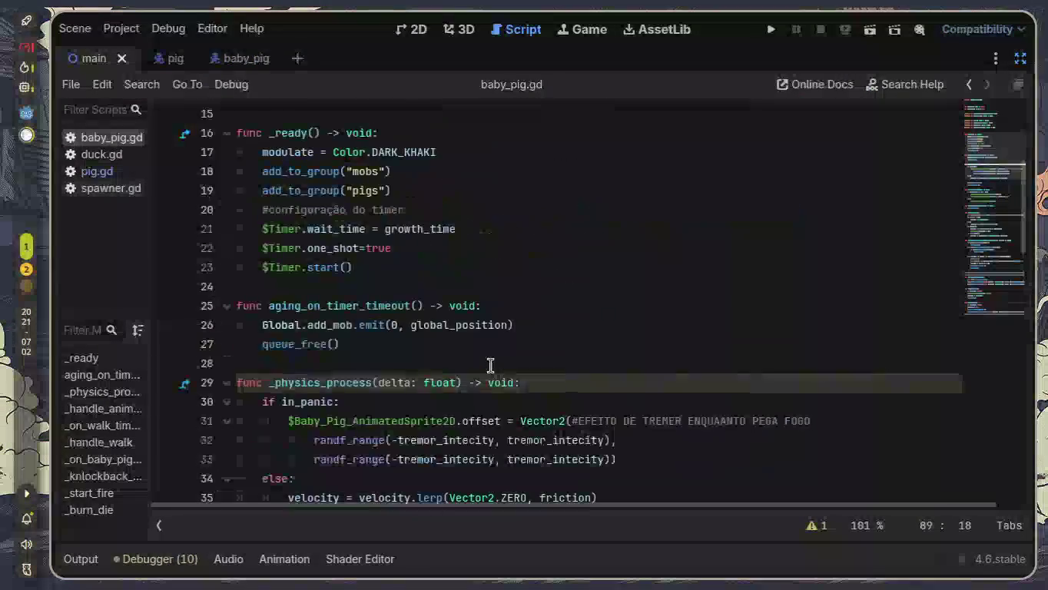
pyautogui.scroll(-1, 490, 365)
pyautogui.scroll(-2, 490, 366)
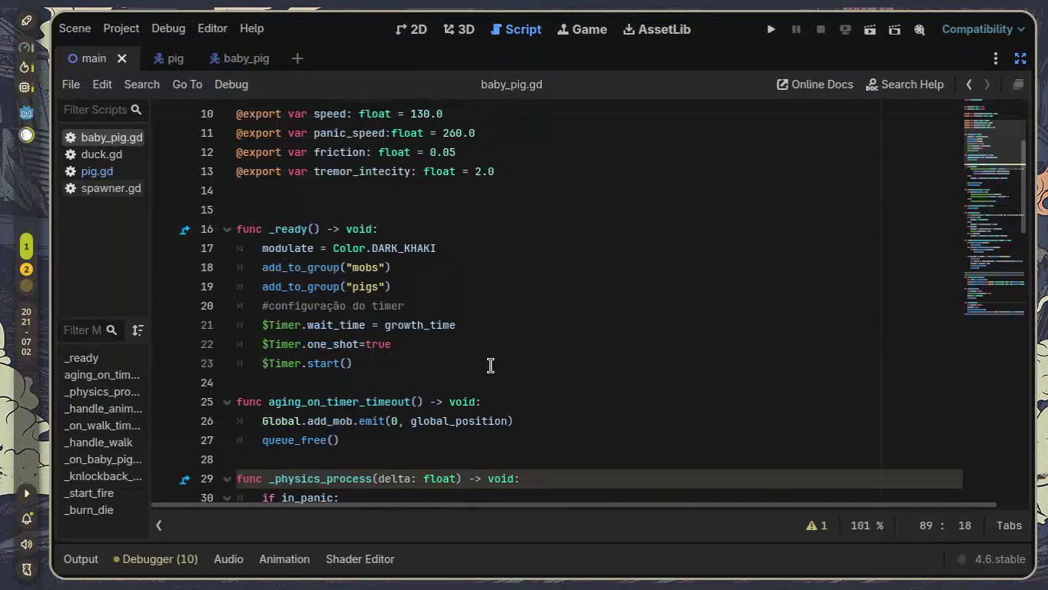
pyautogui.moveTo(239, 229)
pyautogui.mouseDown()
pyautogui.moveTo(331, 270)
pyautogui.moveTo(417, 363)
pyautogui.moveTo(507, 394)
pyautogui.moveTo(532, 380)
pyautogui.mouseUp()
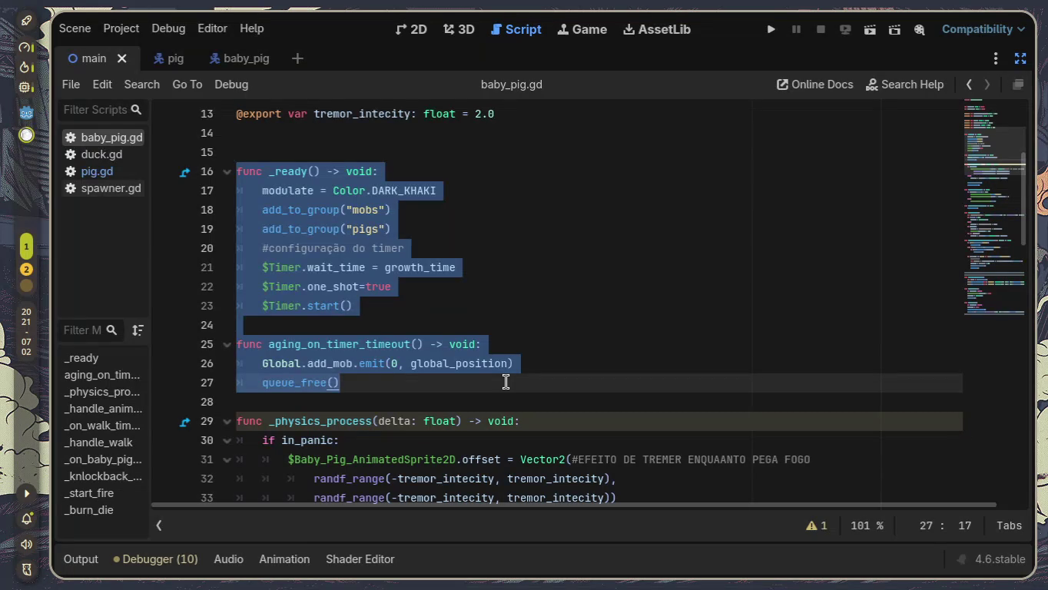
pyautogui.click(505, 381)
pyautogui.scroll(-3, 495, 382)
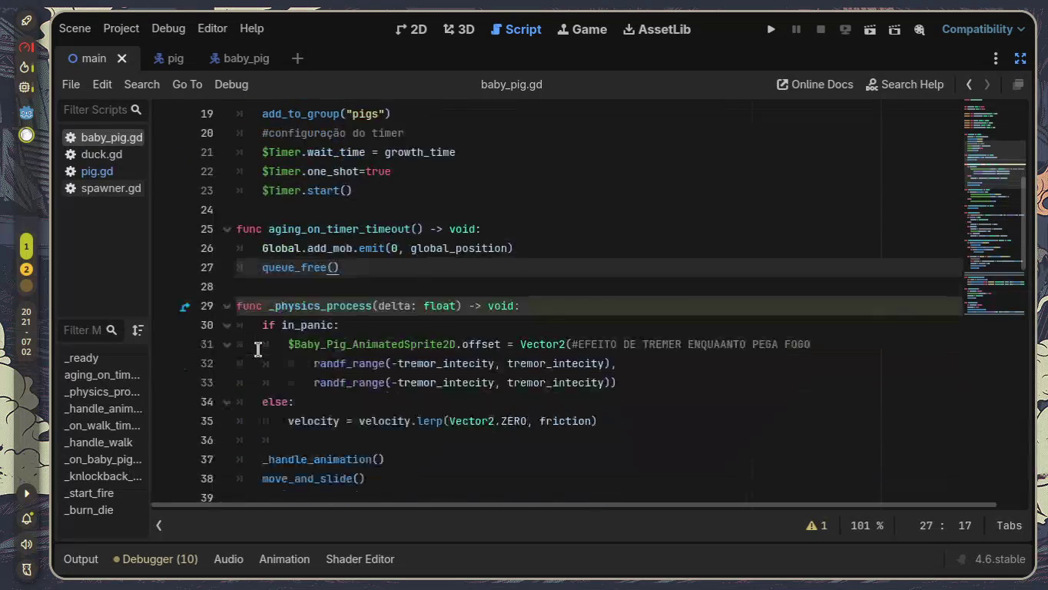
pyautogui.moveTo(254, 229); pyautogui.dragTo(546, 443)
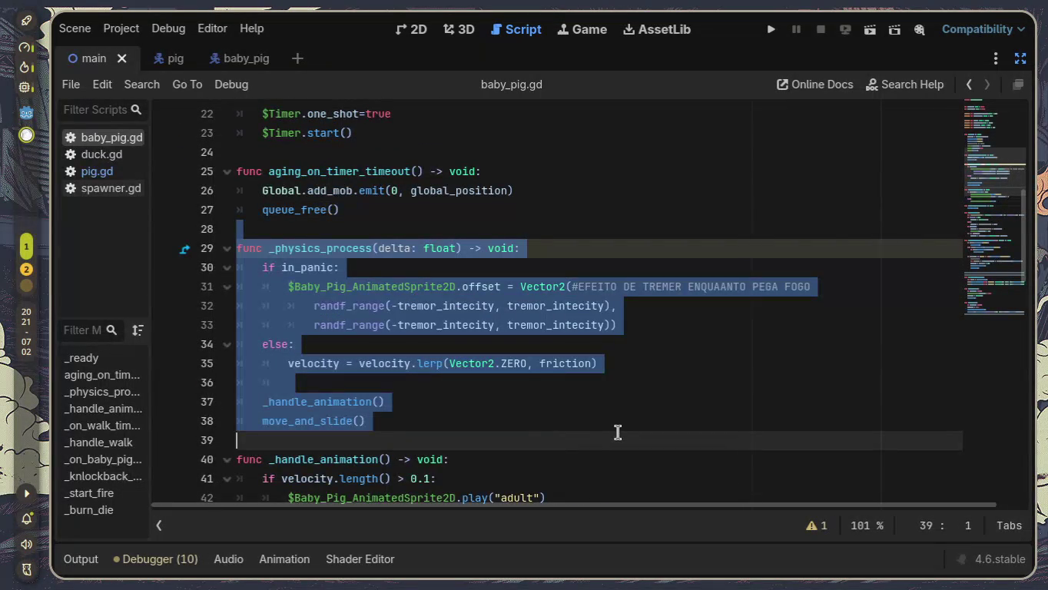
pyautogui.scroll(-1, 617, 432)
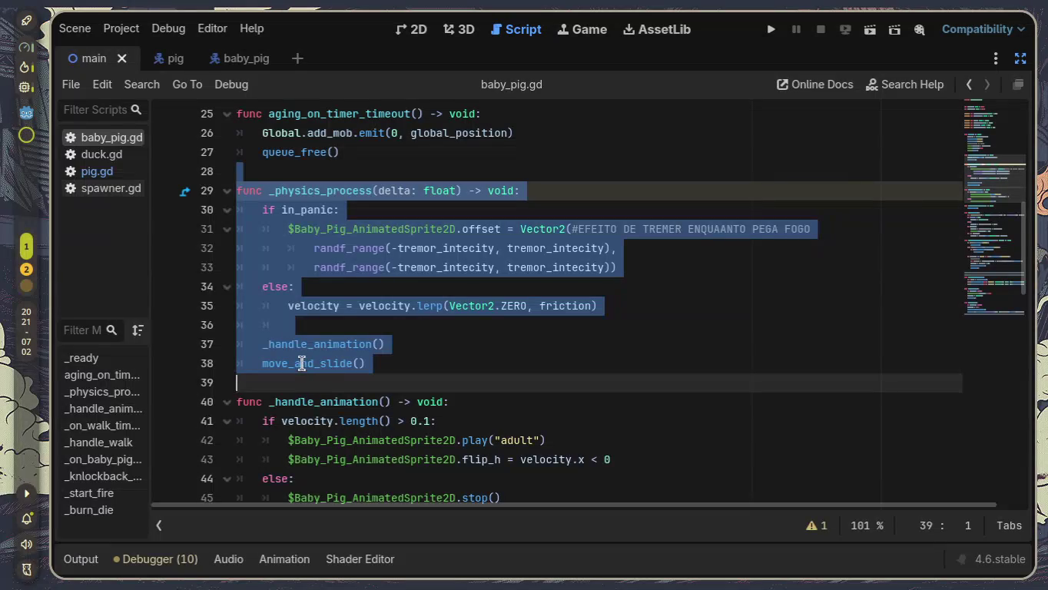
pyautogui.click(276, 192)
pyautogui.moveTo(269, 209)
pyautogui.mouseDown()
pyautogui.moveTo(641, 280)
pyautogui.moveTo(664, 270)
pyautogui.mouseUp()
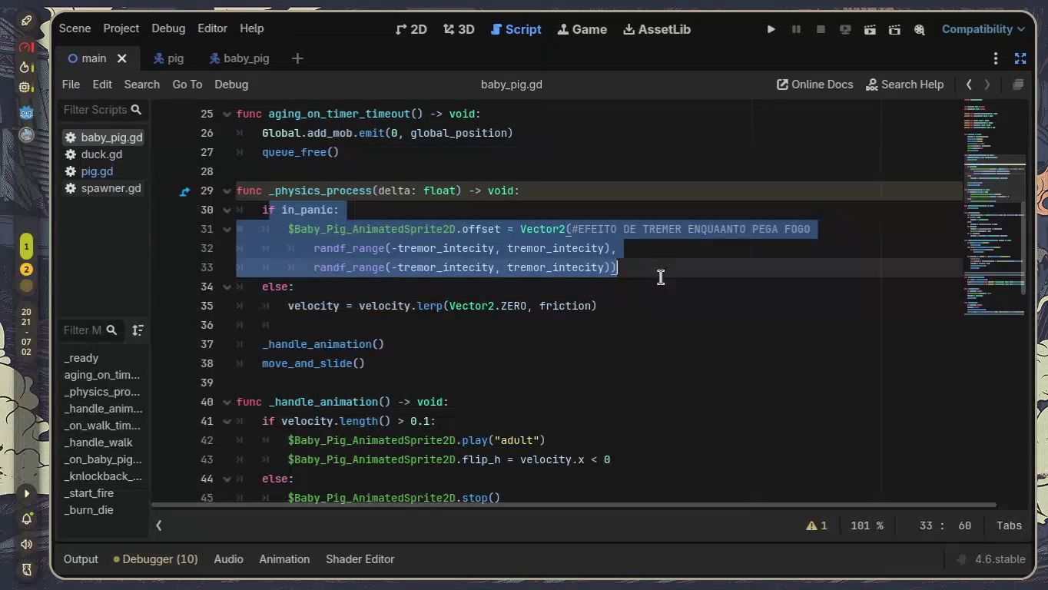
pyautogui.click(634, 346)
pyautogui.moveTo(491, 291); pyautogui.dragTo(158, 291)
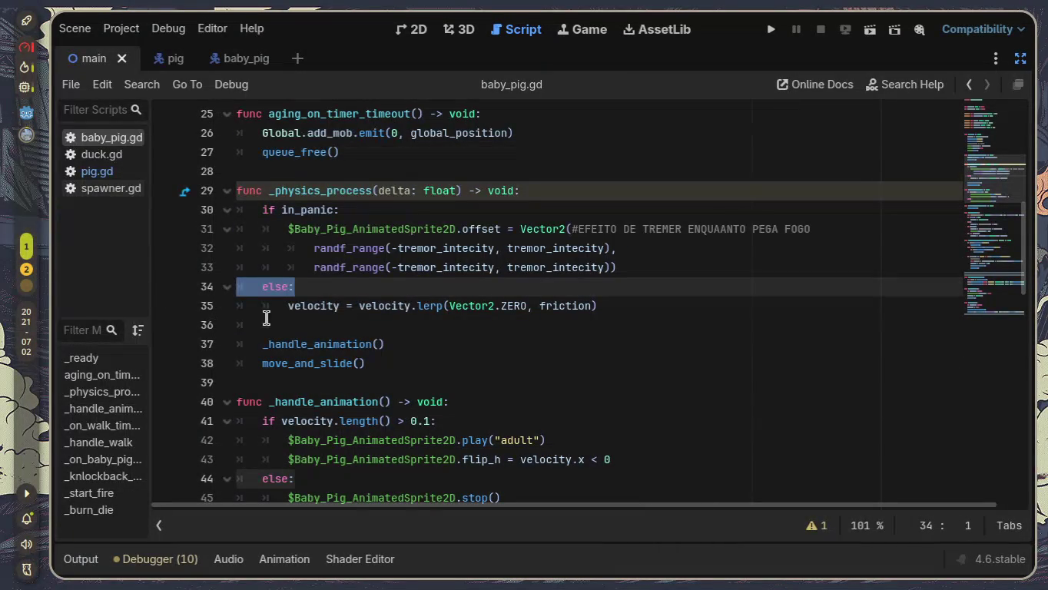
pyautogui.click(265, 321)
pyautogui.moveTo(264, 344); pyautogui.dragTo(444, 345)
pyautogui.scroll(-1, 445, 347)
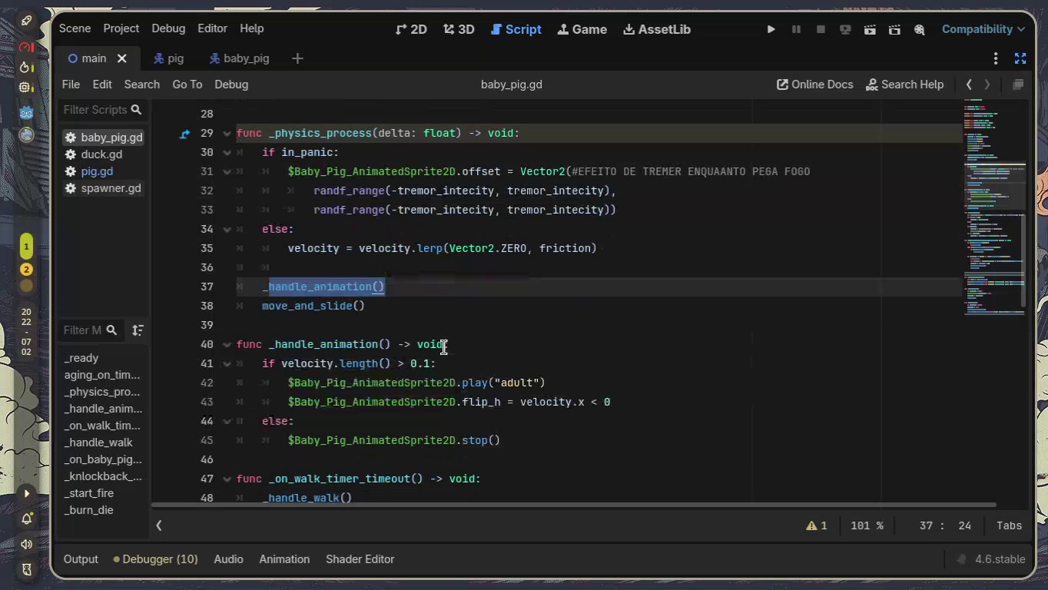
pyautogui.click(281, 287)
pyautogui.keyDown('shift'); pyautogui.click(588, 391); pyautogui.keyUp('shift')
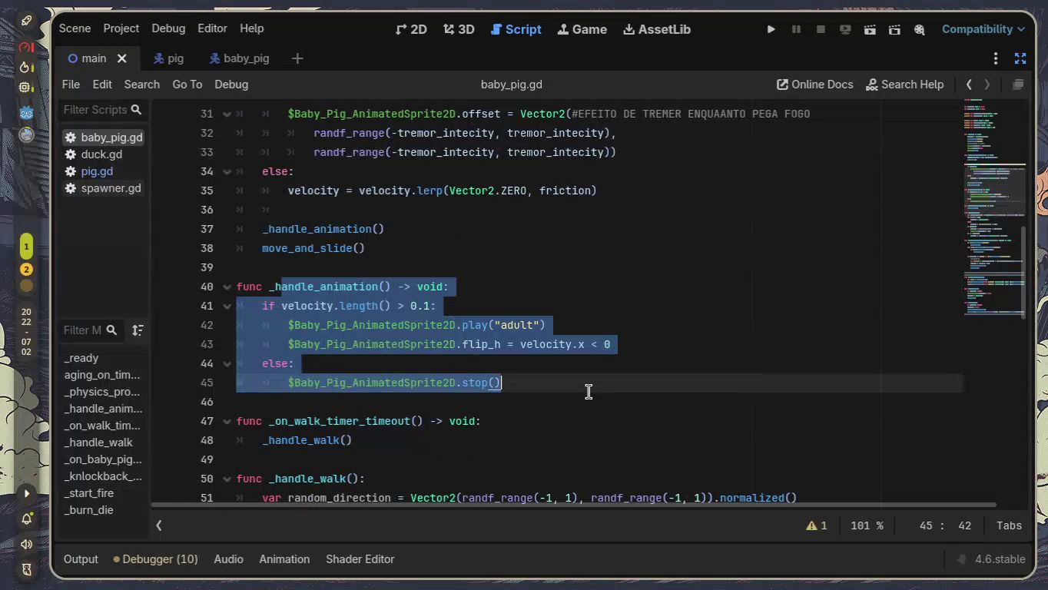
pyautogui.doubleClick(399, 331)
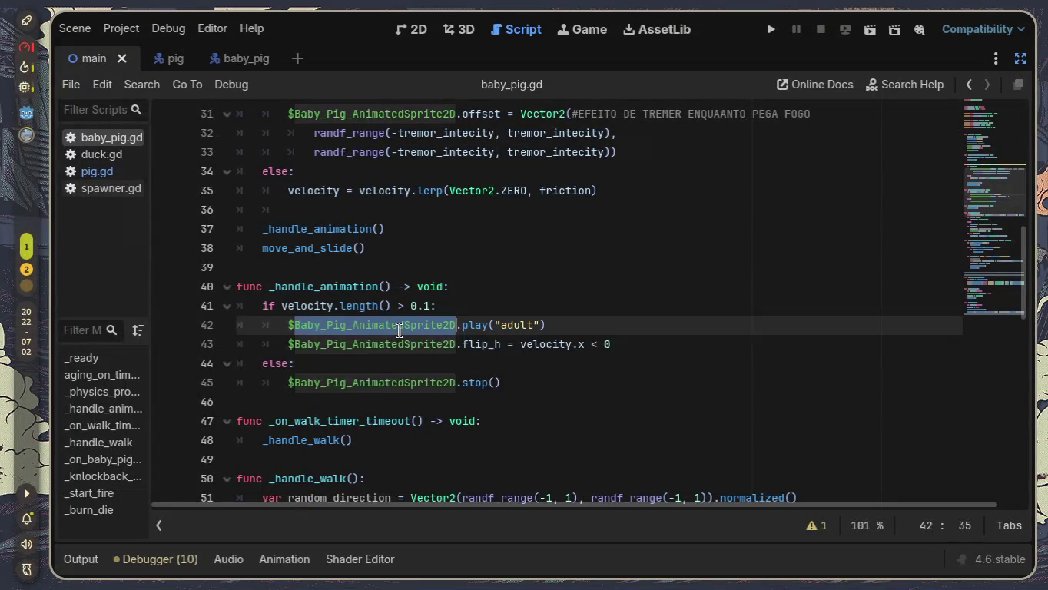
pyautogui.doubleClick(435, 344)
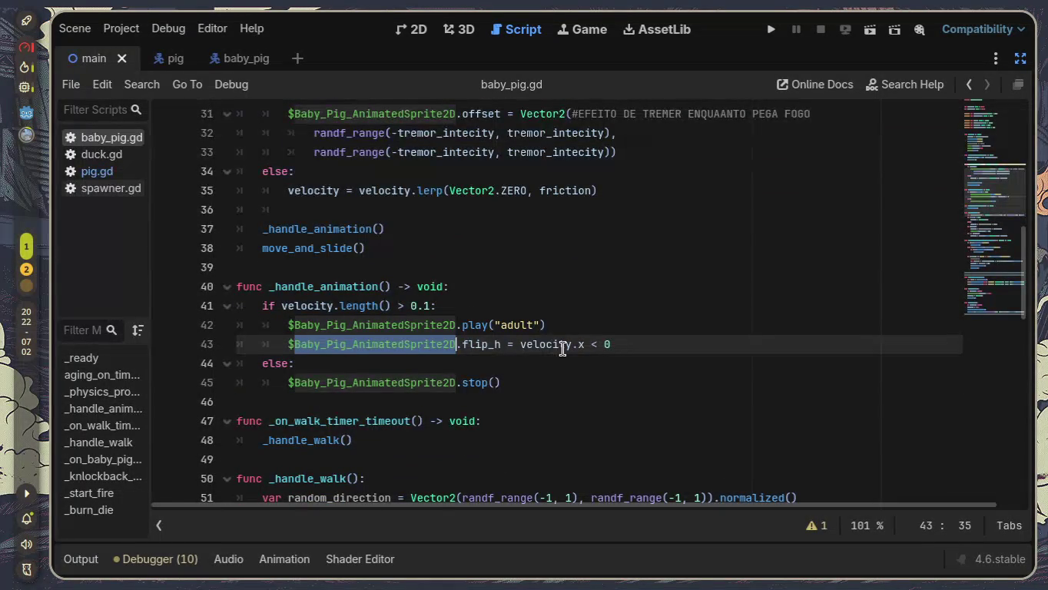
pyautogui.scroll(-2, 564, 349)
pyautogui.click(273, 306)
pyautogui.moveTo(430, 305); pyautogui.dragTo(575, 302)
pyautogui.moveTo(268, 325); pyautogui.dragTo(398, 325)
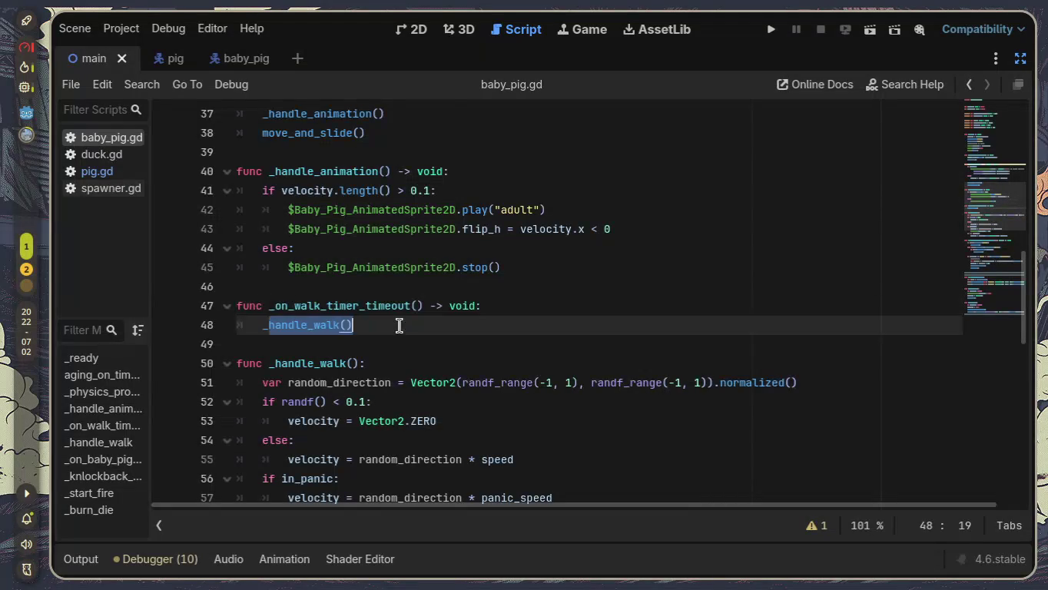
pyautogui.scroll(-2, 399, 325)
pyautogui.moveTo(267, 267); pyautogui.dragTo(803, 269)
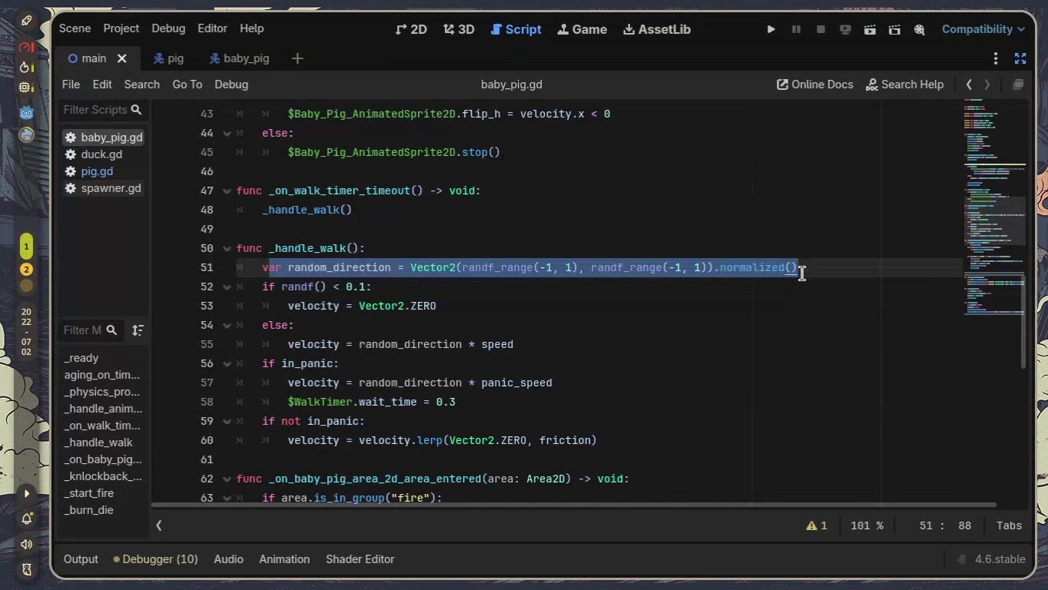
pyautogui.moveTo(239, 287); pyautogui.dragTo(395, 285)
pyautogui.click(365, 285)
pyautogui.hotkey('shift', 'Left')
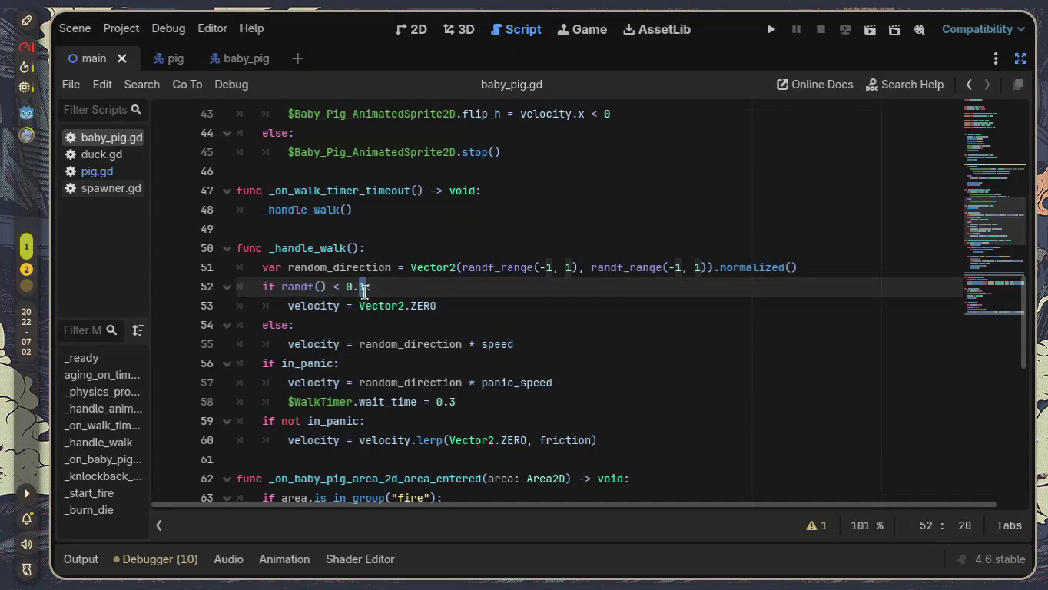
pyautogui.write('5')
pyautogui.click(454, 308)
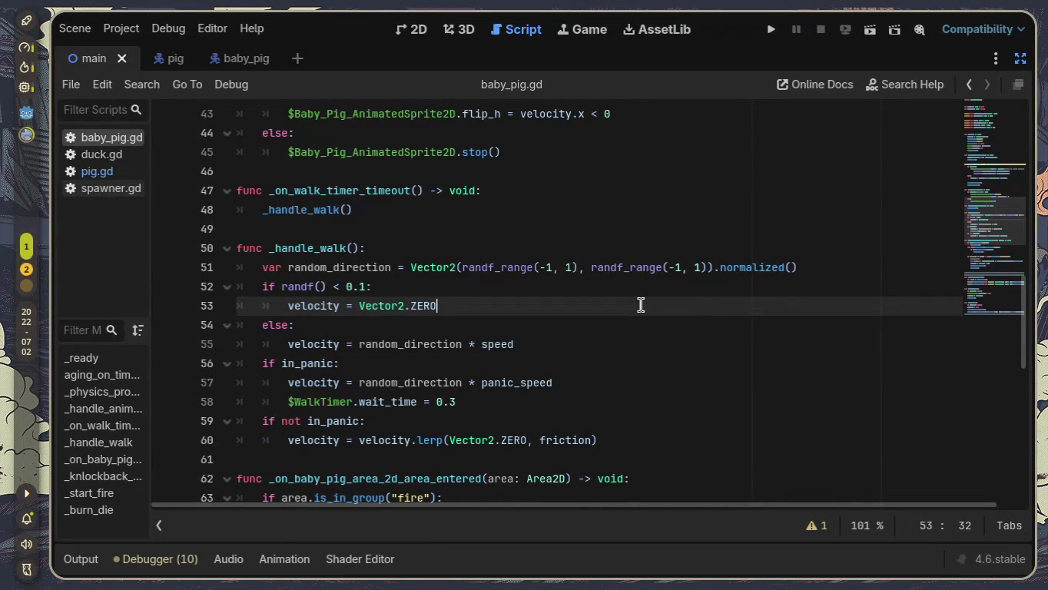
pyautogui.scroll(10, 641, 305)
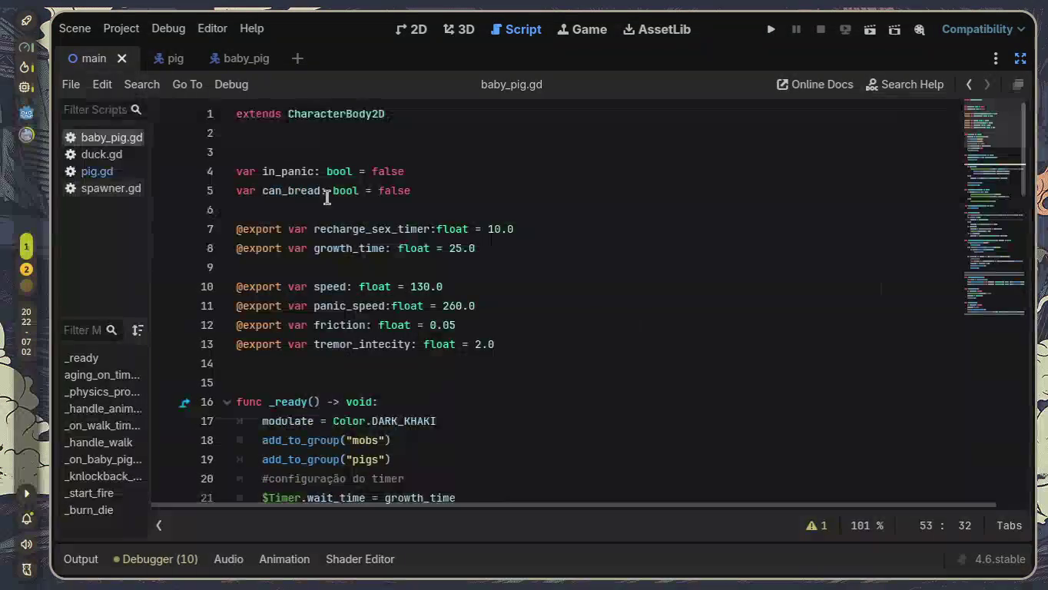
# Step: Review baby_pig.gd's in_panic variable declaration and its 'if not in_panic' friction block
pyautogui.moveTo(238, 169); pyautogui.dragTo(458, 170)
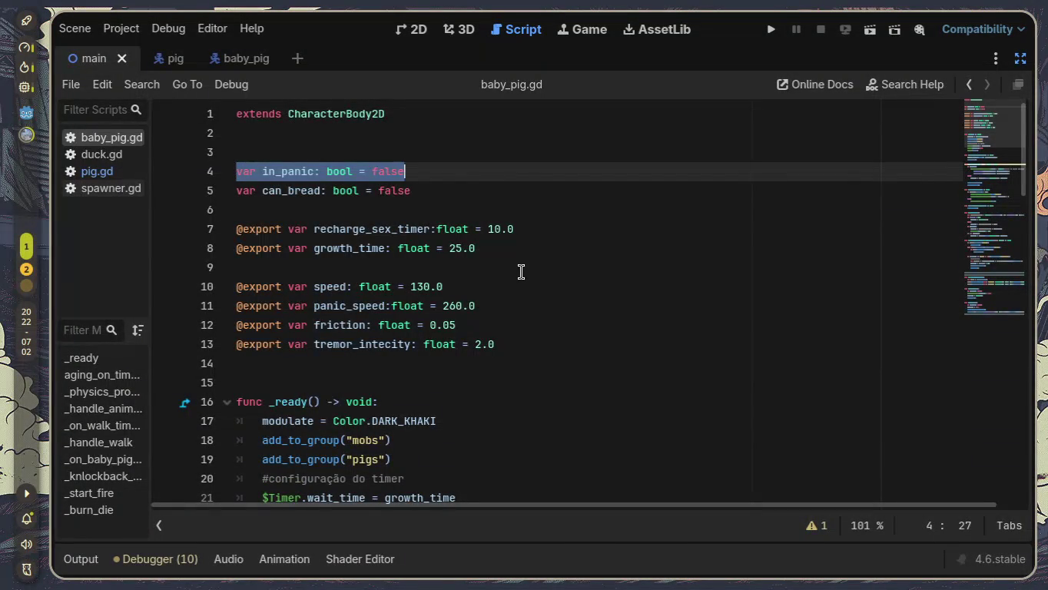
pyautogui.scroll(-1, 521, 272)
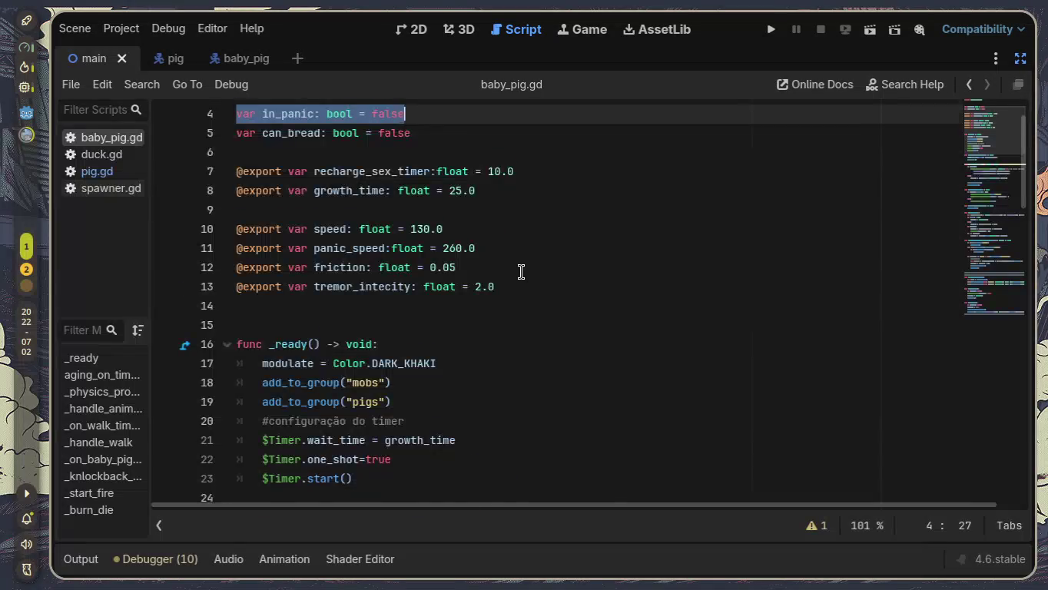
pyautogui.scroll(-8, 520, 272)
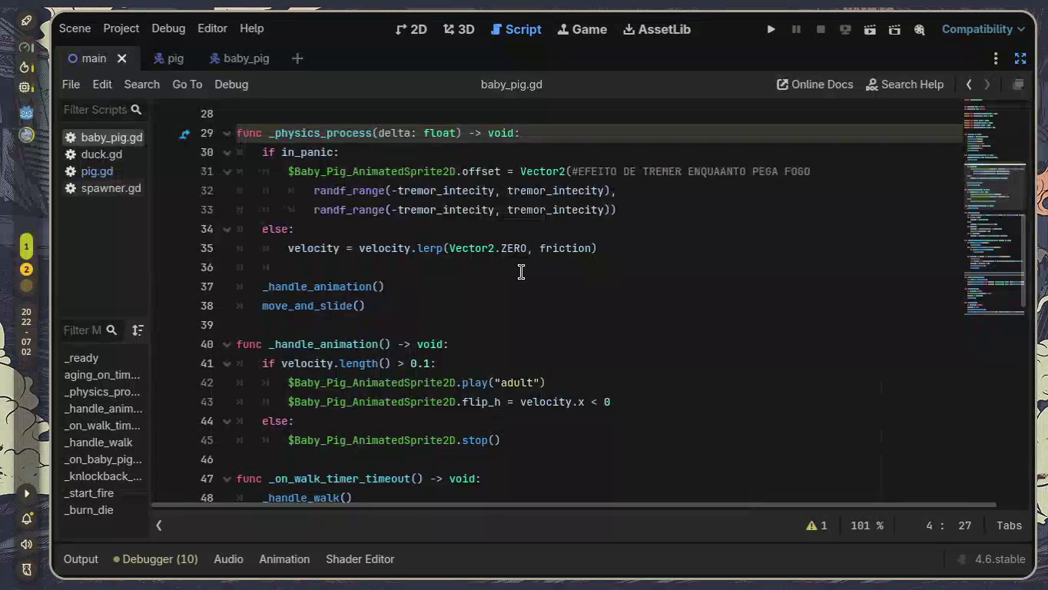
pyautogui.scroll(-5, 521, 272)
pyautogui.scroll(-1, 521, 272)
pyautogui.tripleClick(397, 377)
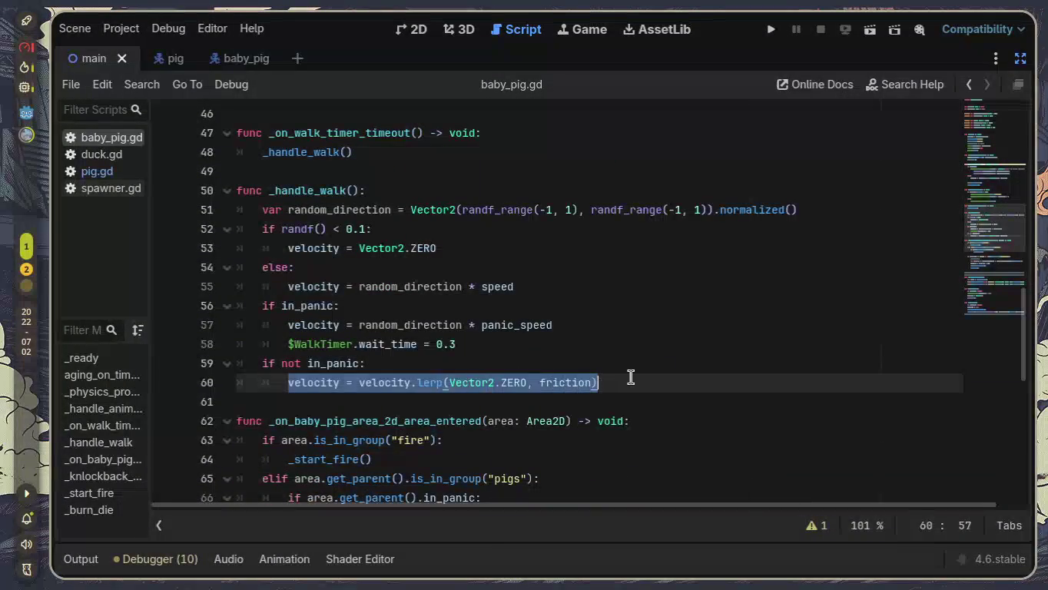
pyautogui.click(631, 377)
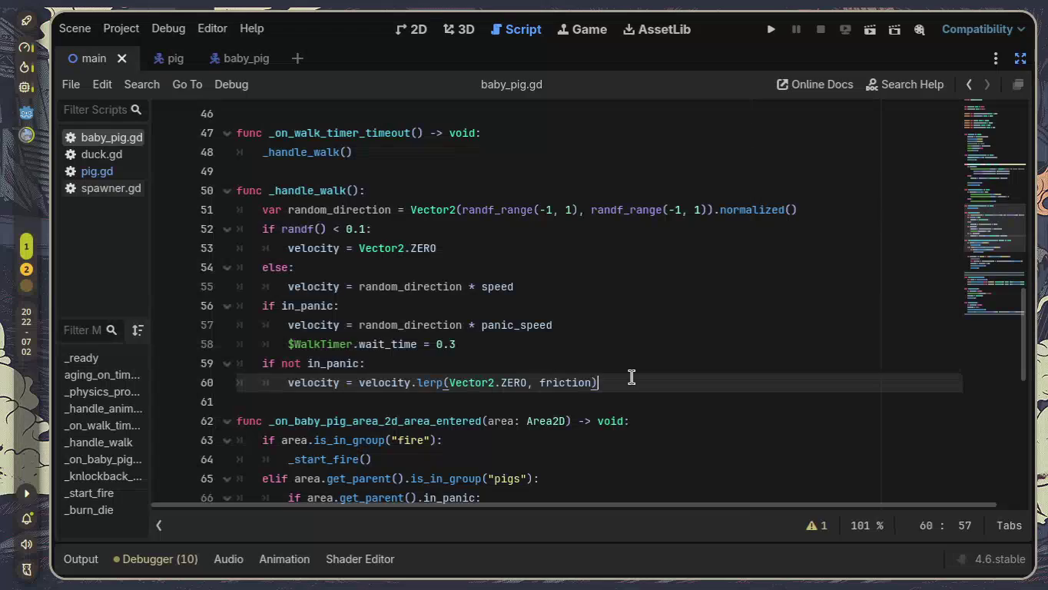
pyautogui.moveTo(631, 376)
pyautogui.mouseDown()
pyautogui.moveTo(230, 381)
pyautogui.moveTo(202, 366)
pyautogui.mouseUp()
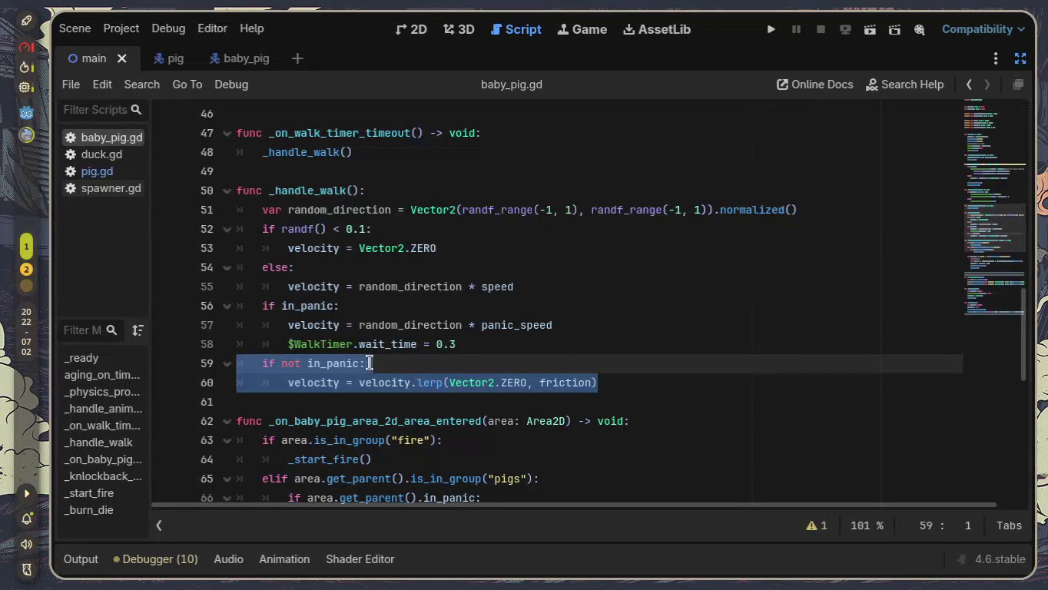
# Step: Look over the in_panic branch in _physics_process, then open pig.gd for comparison
pyautogui.scroll(2, 414, 360)
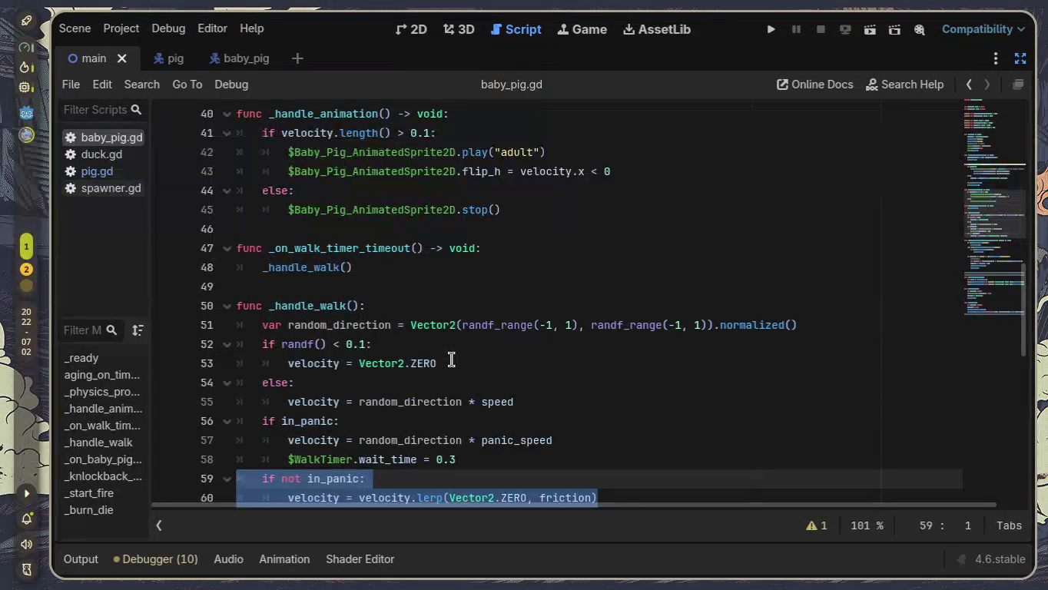
pyautogui.scroll(4, 451, 360)
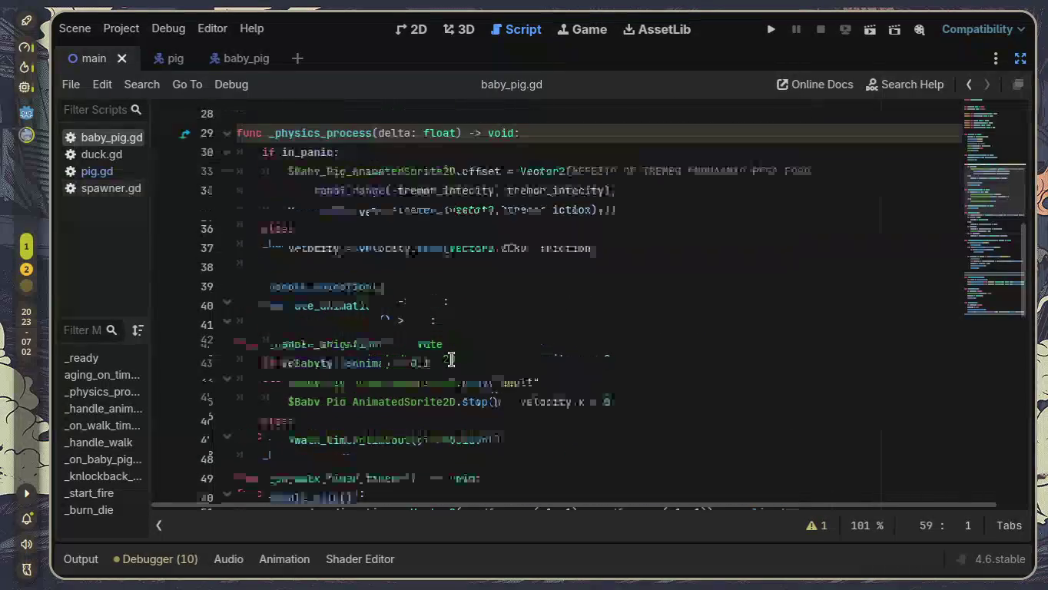
pyautogui.scroll(1, 452, 360)
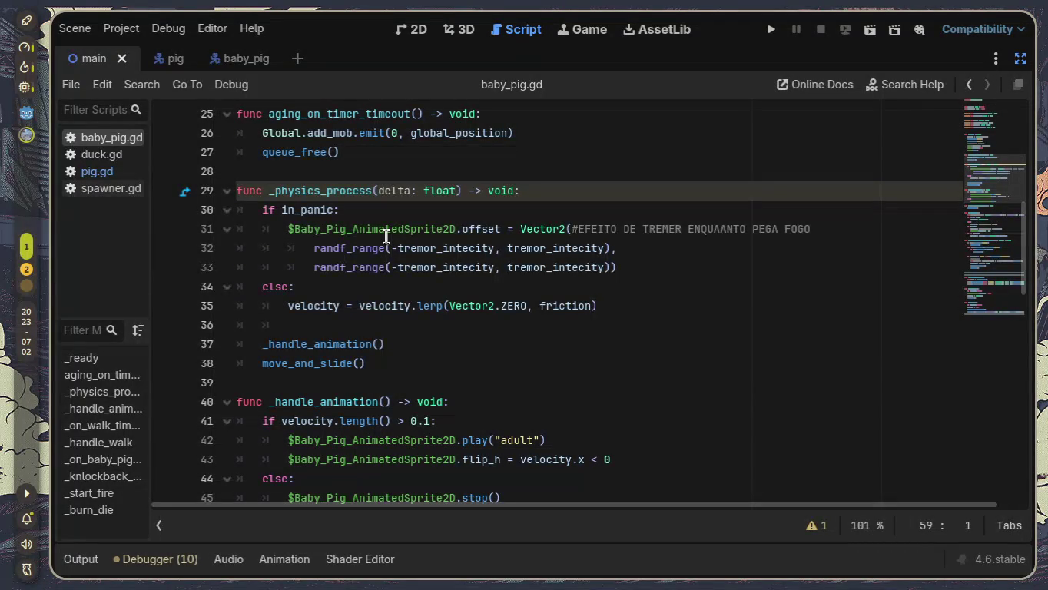
pyautogui.moveTo(265, 210)
pyautogui.mouseDown()
pyautogui.moveTo(702, 268)
pyautogui.moveTo(727, 307)
pyautogui.mouseUp()
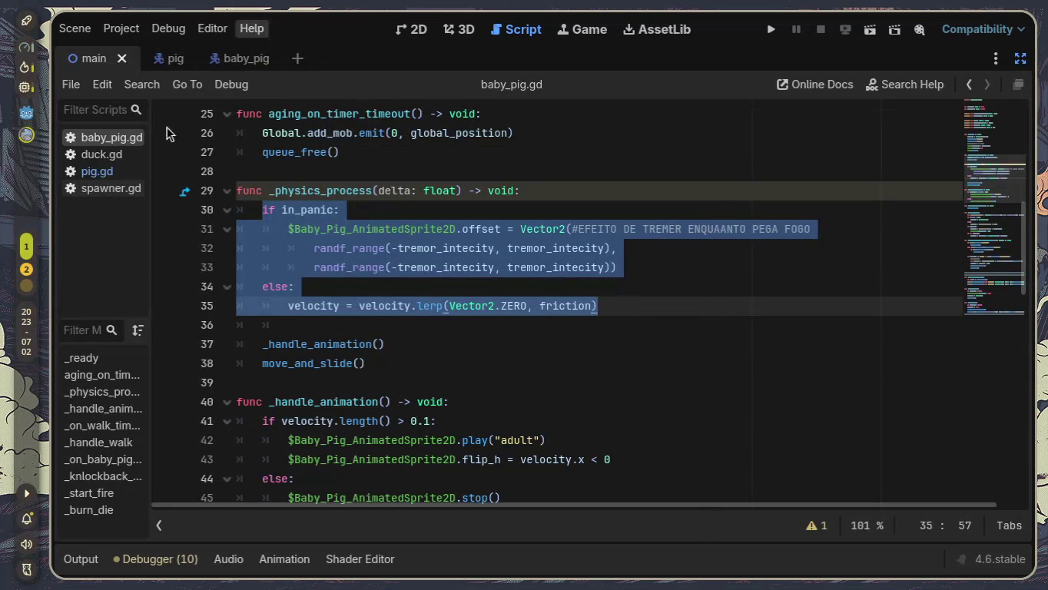
pyautogui.click(107, 171)
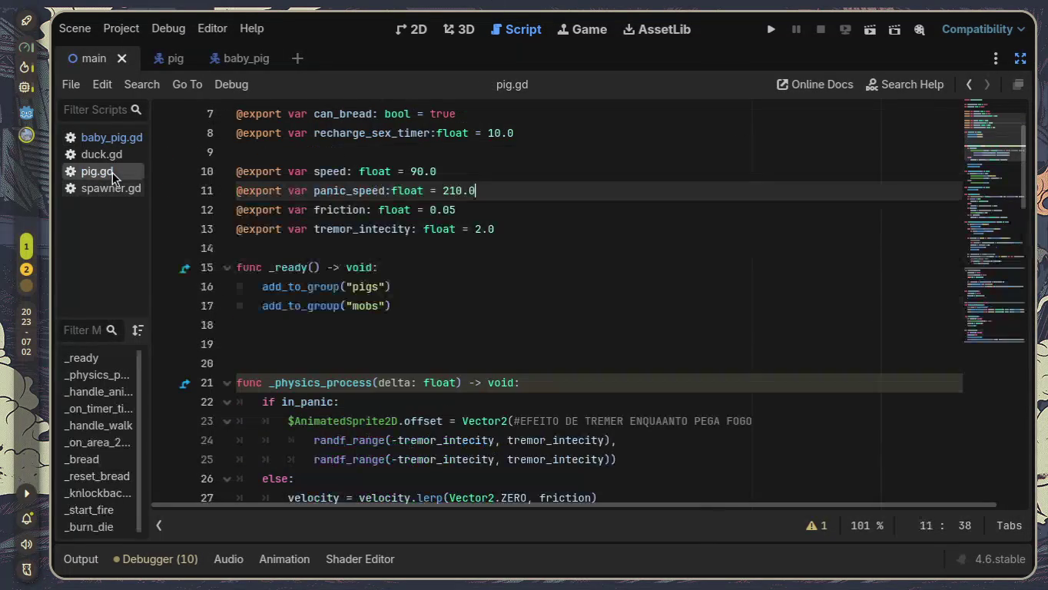
# Step: In pig.gd, check the in_panic branch and delete the extra blank lines before _physics_process
pyautogui.scroll(-1, 333, 266)
pyautogui.scroll(-1, 333, 266)
pyautogui.moveTo(300, 305)
pyautogui.mouseDown()
pyautogui.moveTo(627, 425)
pyautogui.moveTo(672, 408)
pyautogui.mouseUp()
pyautogui.moveTo(631, 381)
pyautogui.mouseDown()
pyautogui.moveTo(220, 339)
pyautogui.moveTo(176, 286)
pyautogui.mouseUp()
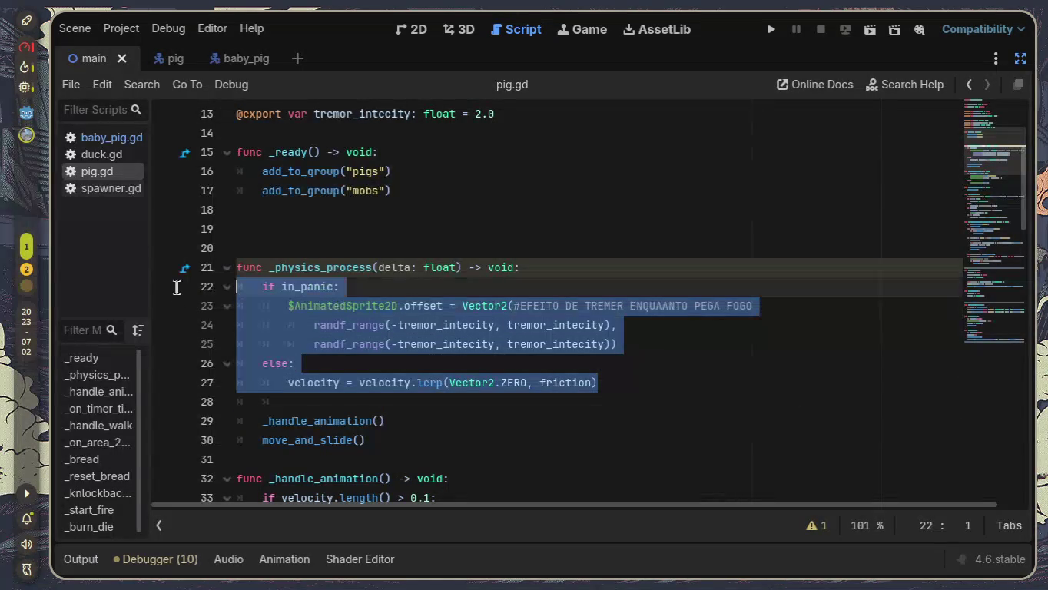
pyautogui.scroll(2, 414, 288)
pyautogui.scroll(-1, 414, 288)
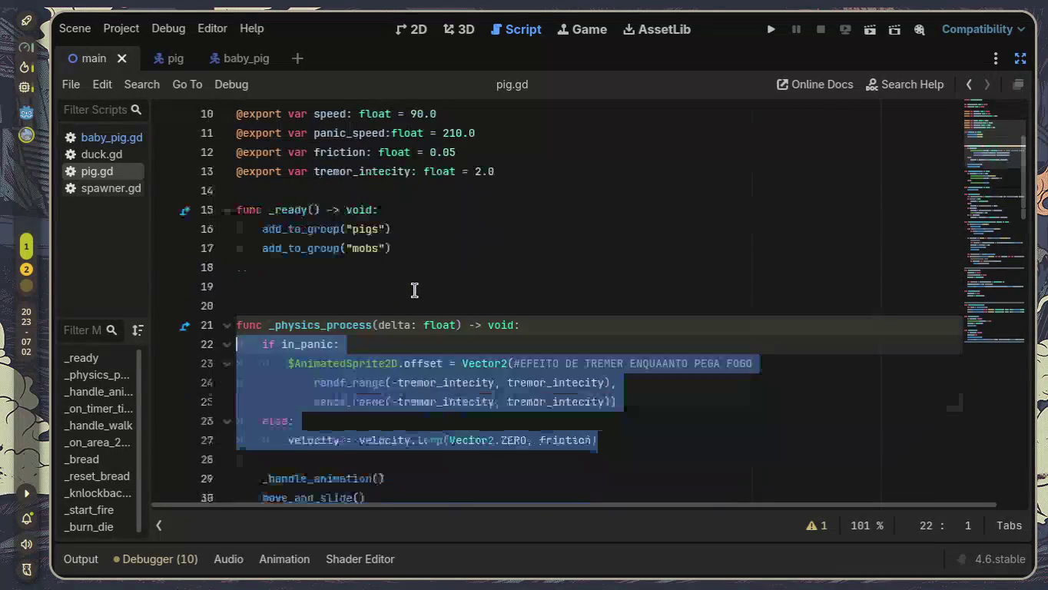
pyautogui.click(414, 302)
pyautogui.press('BackSpace')
pyautogui.press('BackSpace')
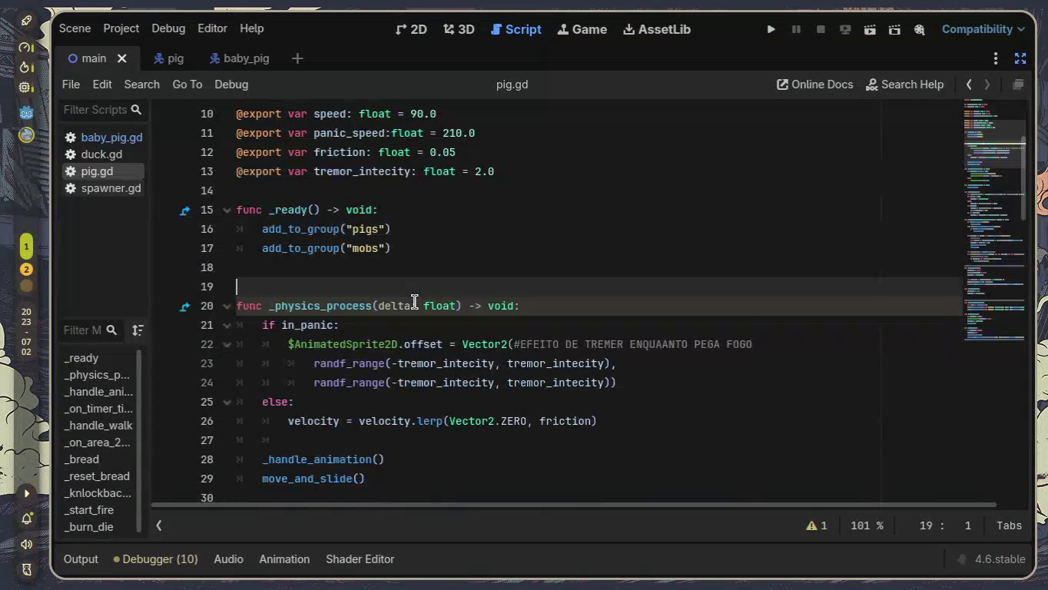
pyautogui.moveTo(385, 440)
pyautogui.mouseDown()
pyautogui.moveTo(145, 323)
pyautogui.moveTo(148, 295)
pyautogui.mouseUp()
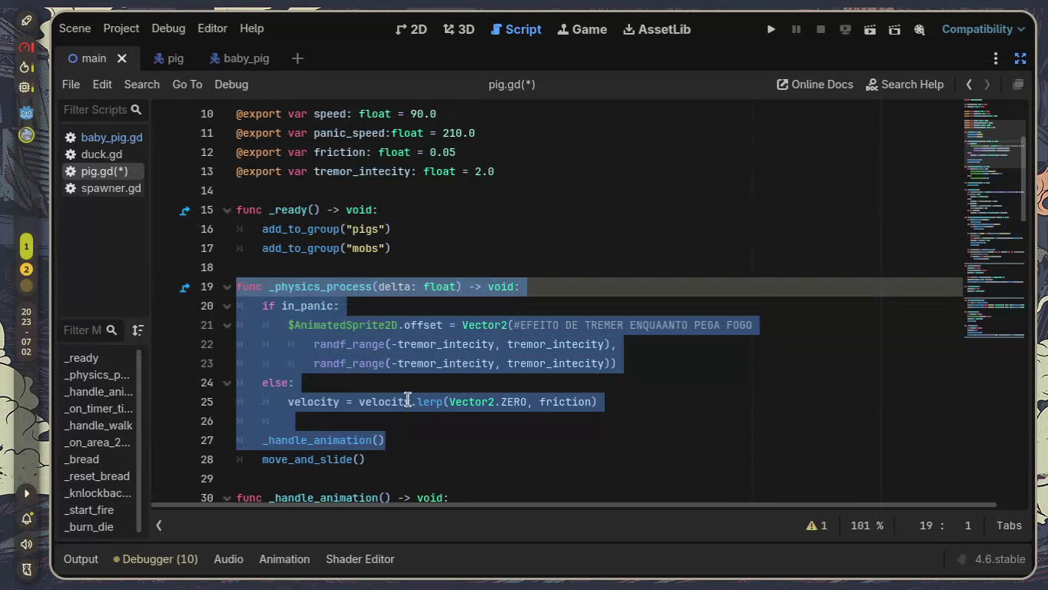
pyautogui.click(529, 461)
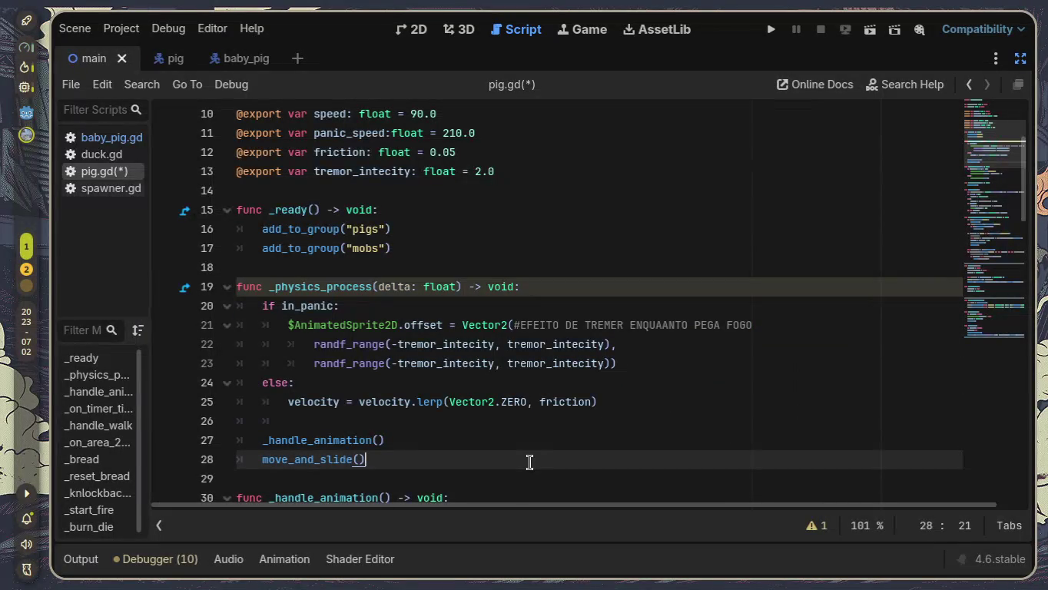
# Step: In baby_pig.gd, comment out the in_panic and else branch lines with Ctrl+K
pyautogui.click(108, 143)
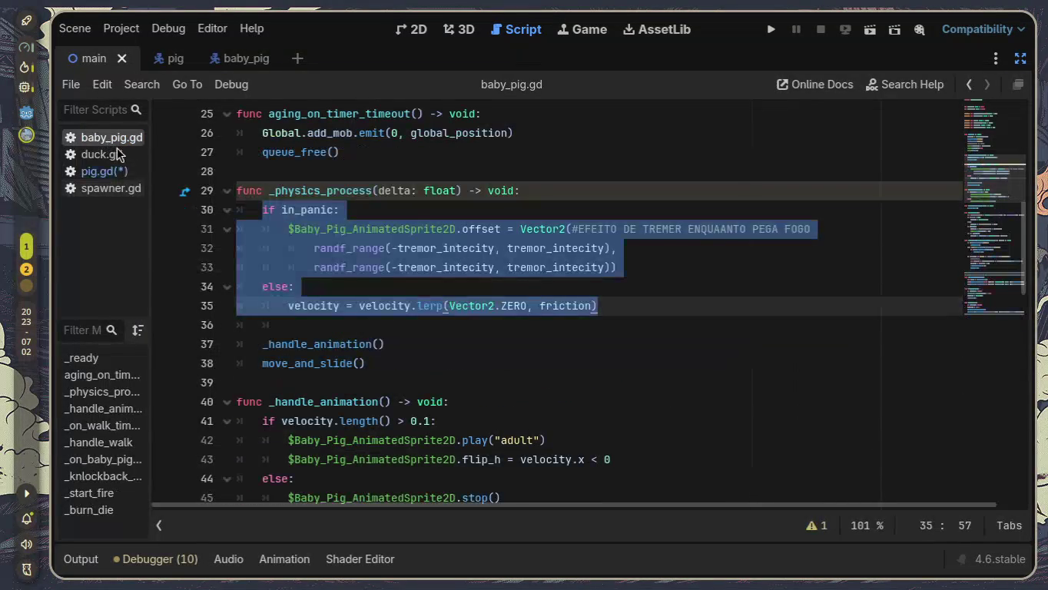
pyautogui.click(381, 262)
pyautogui.moveTo(622, 310)
pyautogui.mouseDown()
pyautogui.moveTo(275, 287)
pyautogui.moveTo(153, 213)
pyautogui.mouseUp()
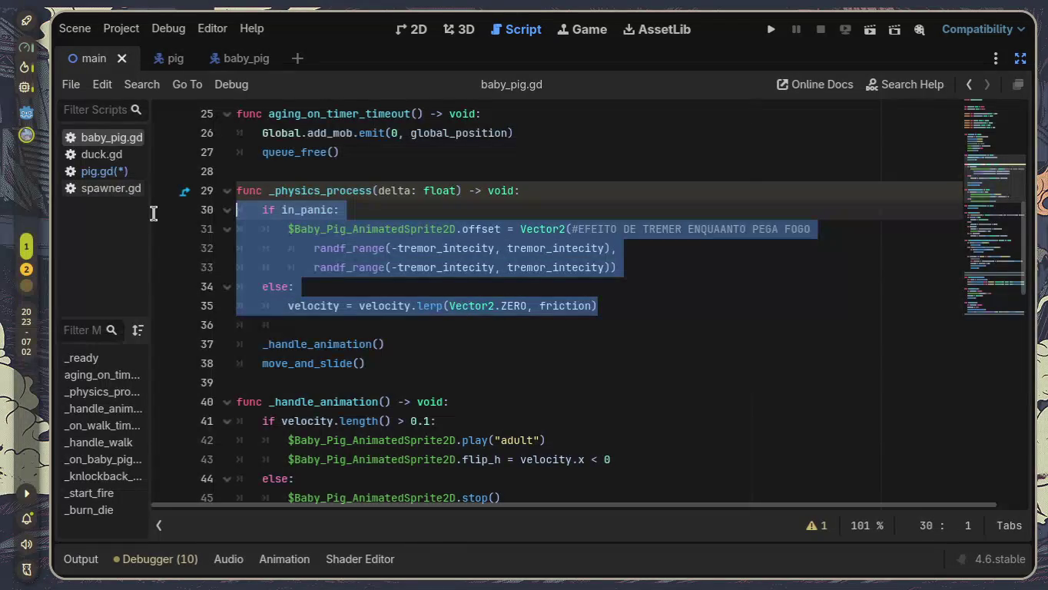
pyautogui.hotkey('ctrl', 'k')
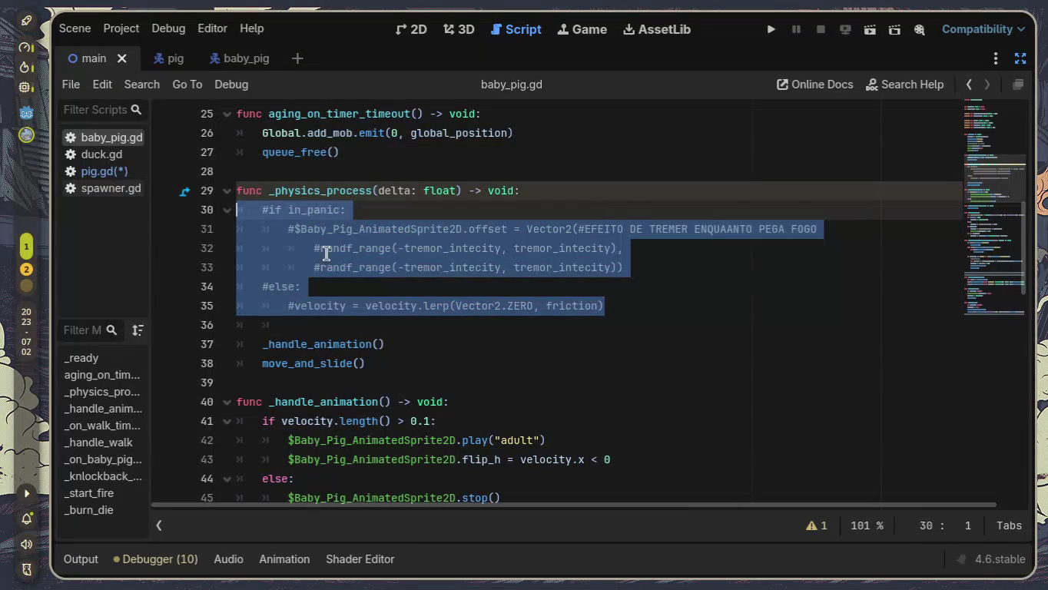
pyautogui.click(593, 341)
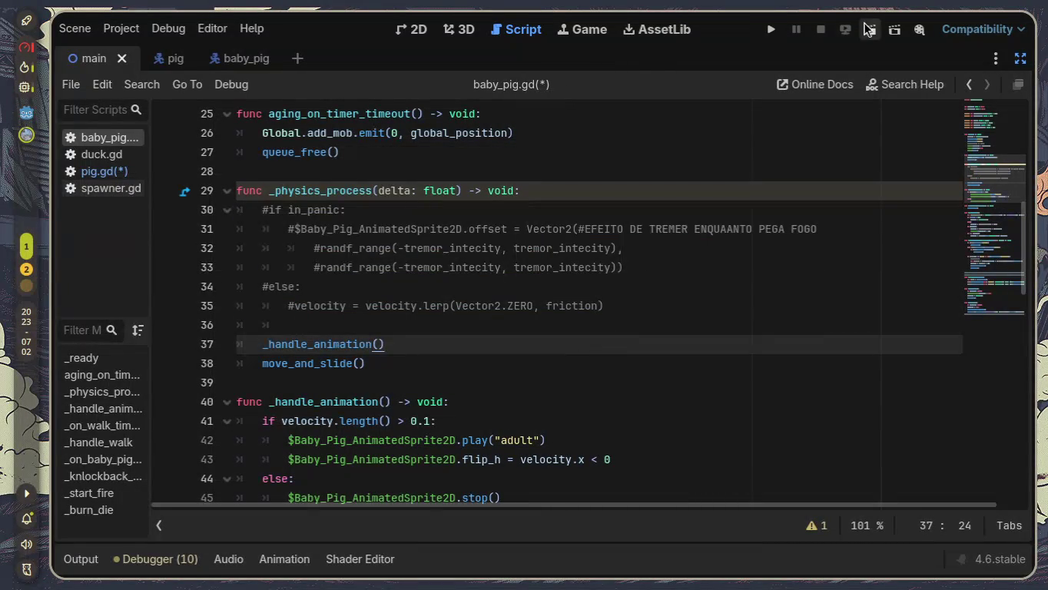
# Step: Test-run the game, spawn several pigs and another animal, then stop it with F8
pyautogui.click(773, 30)
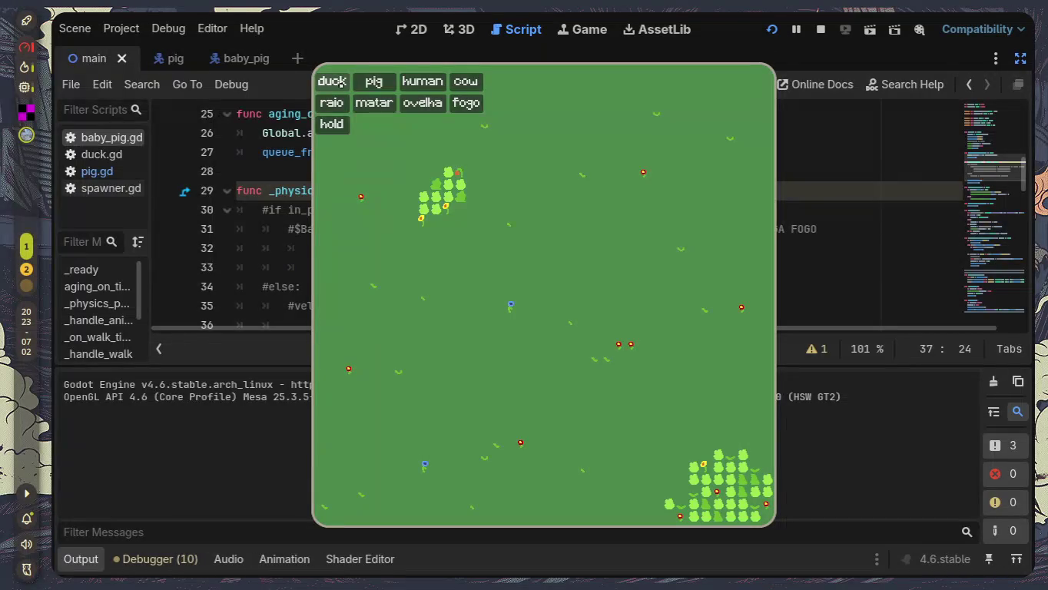
pyautogui.click(374, 81)
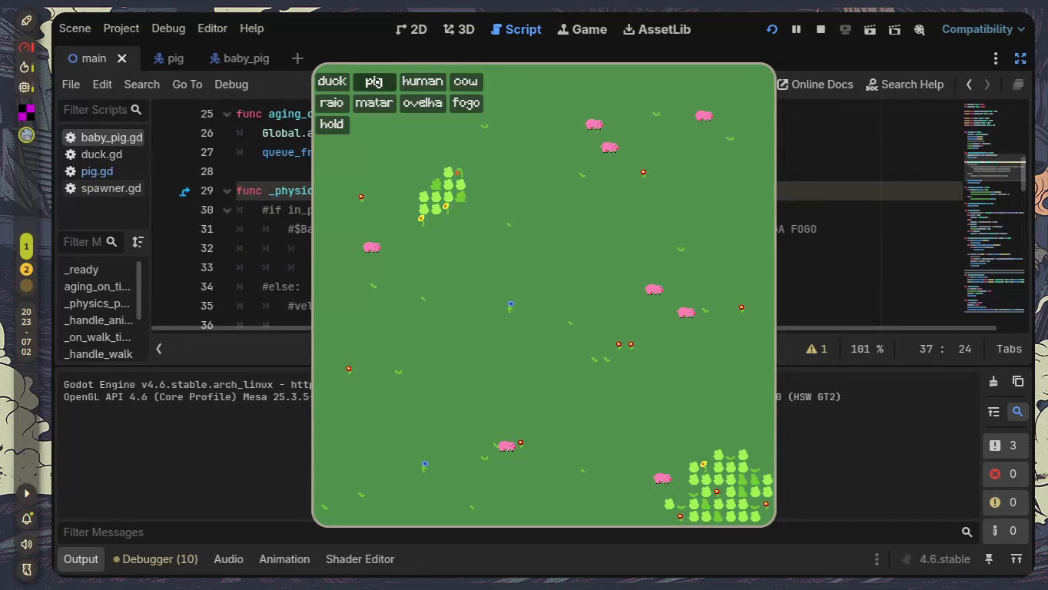
pyautogui.click(374, 82)
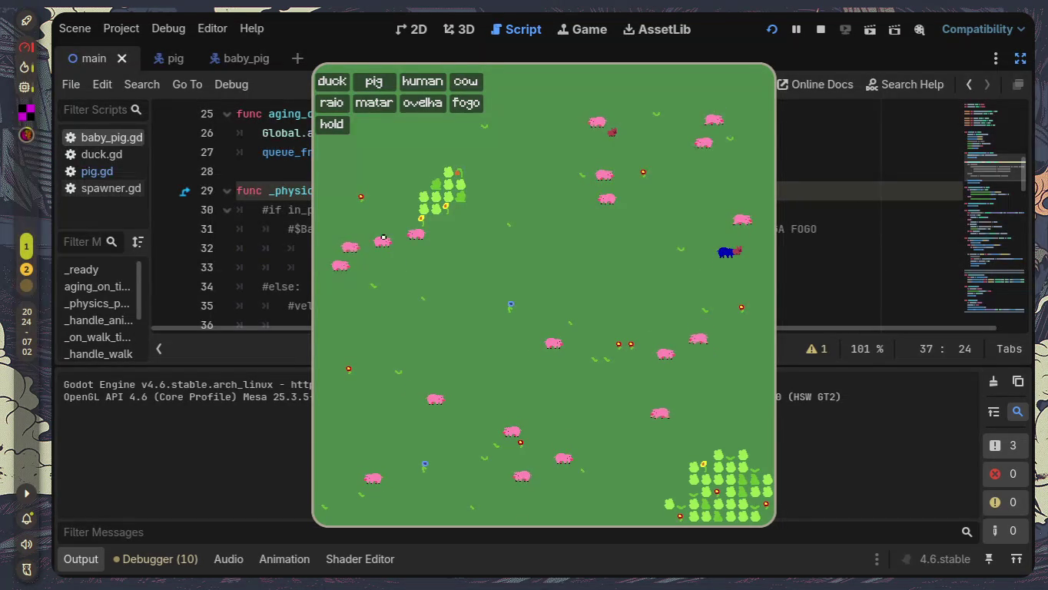
pyautogui.click(392, 238)
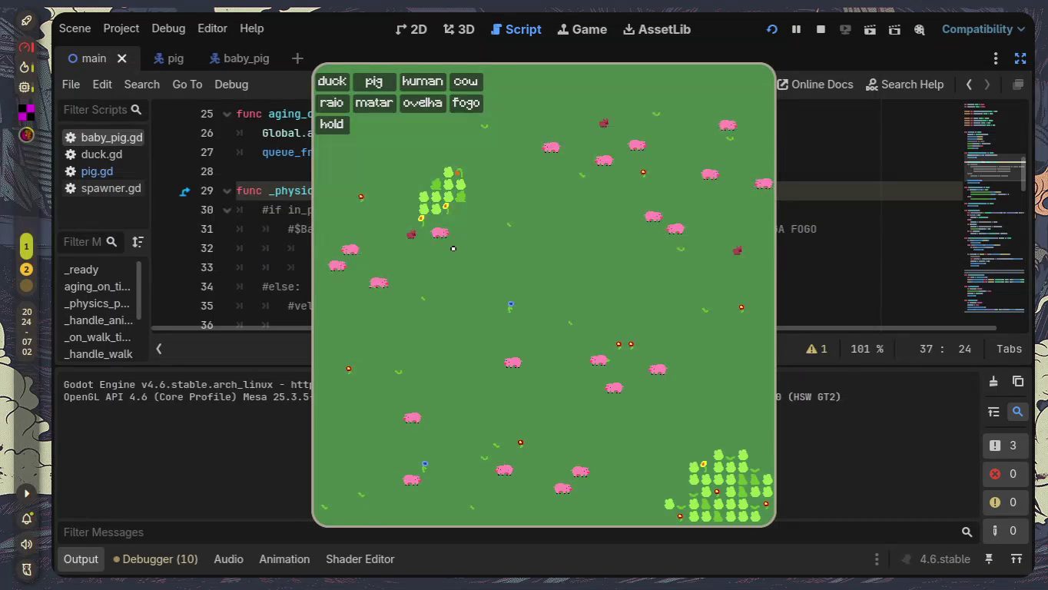
pyautogui.press('F8')
pyautogui.scroll(-2, 485, 246)
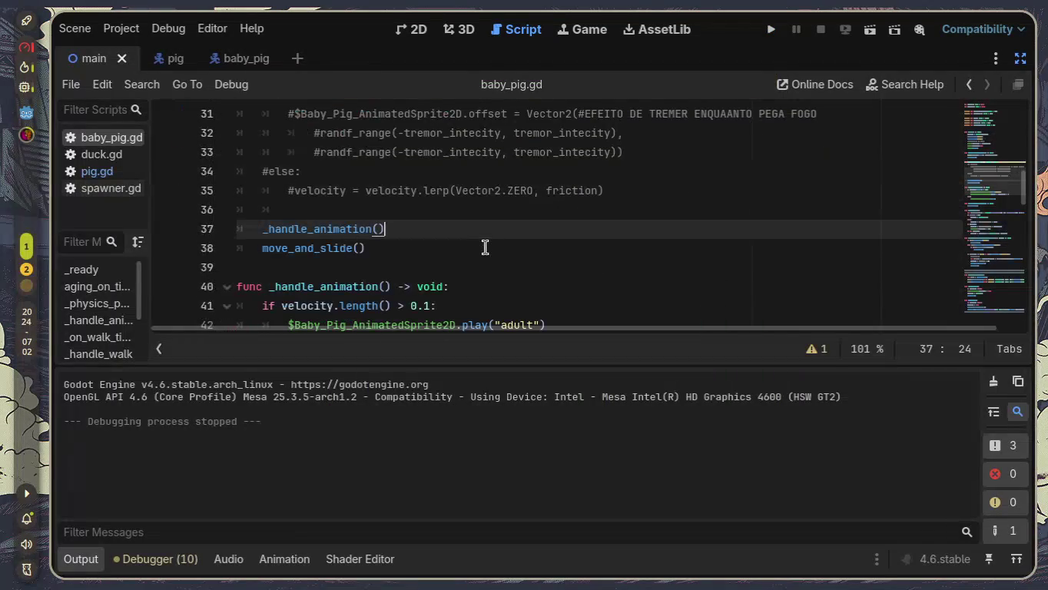
# Step: Uncomment the in_panic if/else lines with Ctrl+K and fix the blank line after else
pyautogui.scroll(1, 603, 230)
pyautogui.moveTo(605, 249)
pyautogui.mouseDown()
pyautogui.moveTo(157, 183)
pyautogui.moveTo(67, 142)
pyautogui.mouseUp()
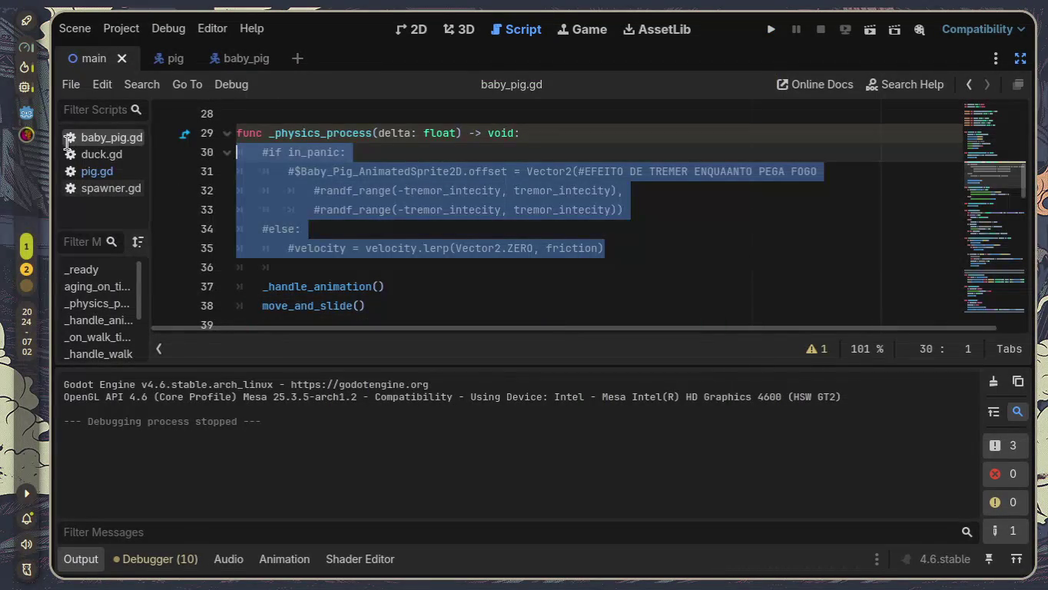
pyautogui.hotkey('ctrl', 'k')
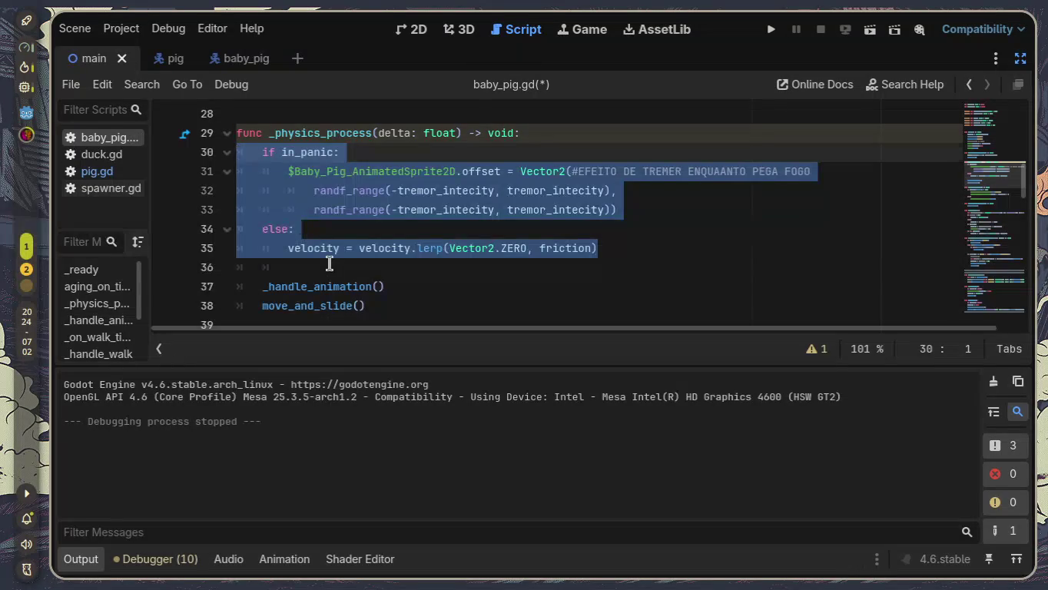
pyautogui.click(328, 265)
pyautogui.press('BackSpace')
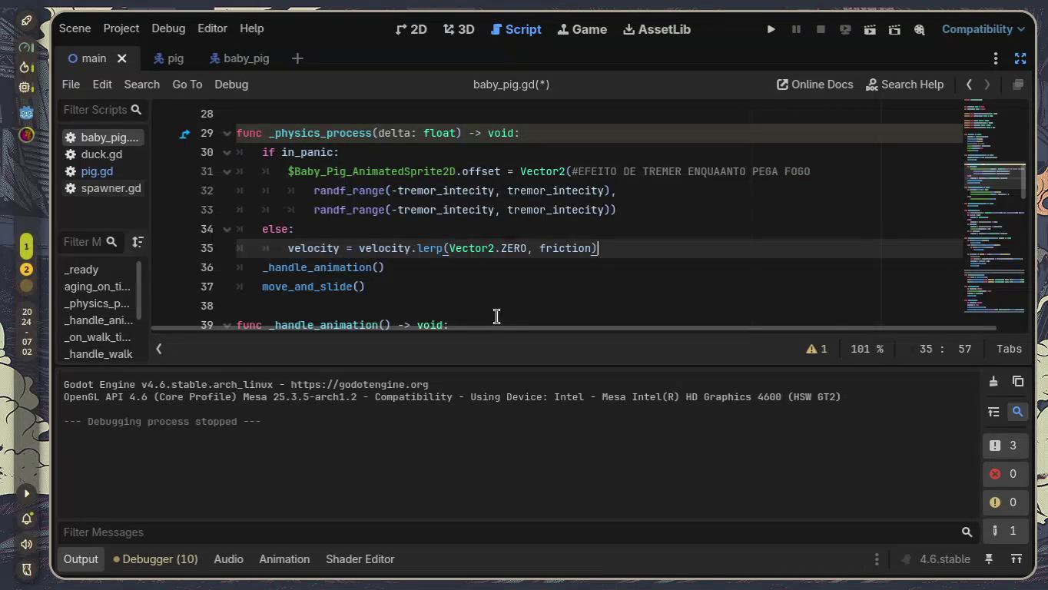
pyautogui.press('Return')
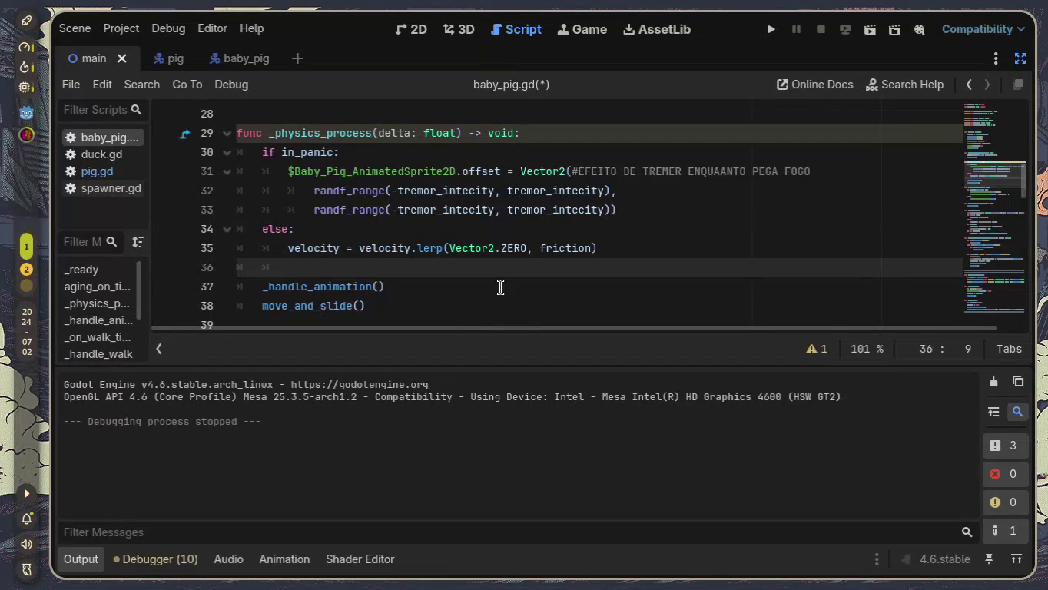
# Step: Hide the output log, delete the extra blank line above _ready, and review _on_walk_timer_timeout
pyautogui.click(82, 559)
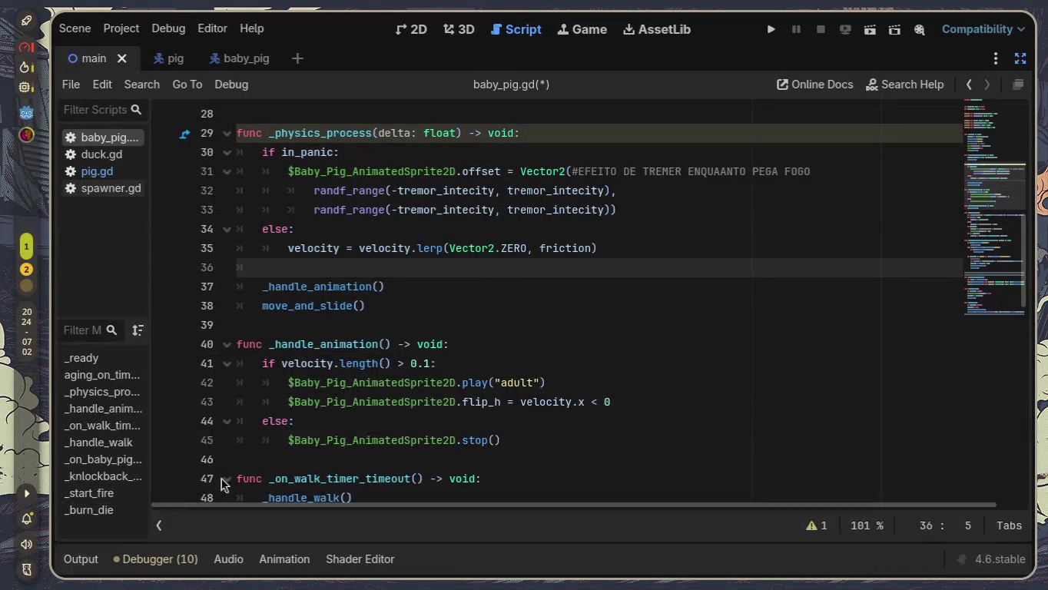
pyautogui.scroll(3, 473, 292)
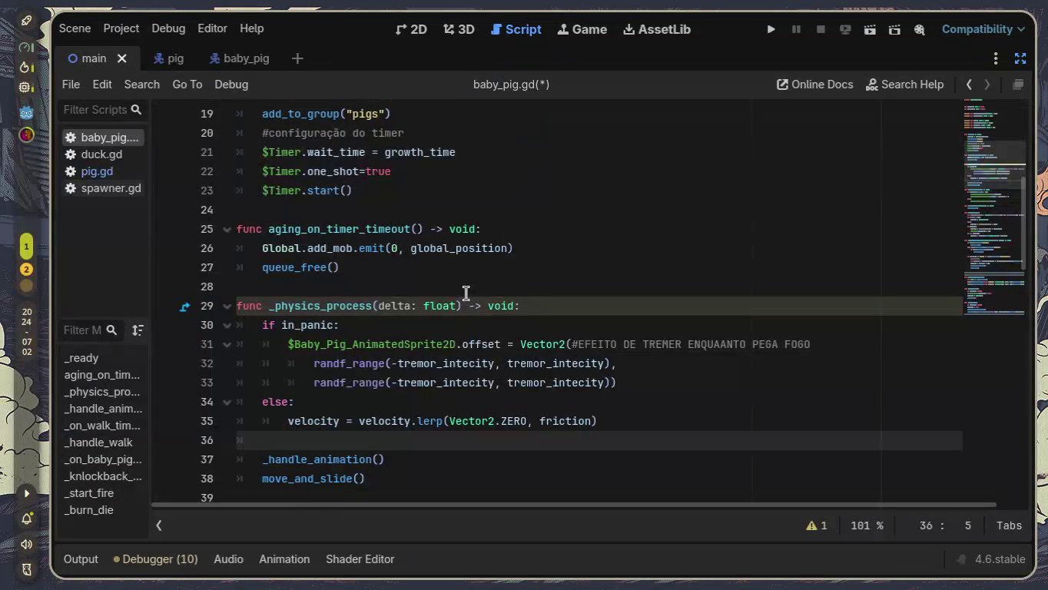
pyautogui.scroll(2, 586, 311)
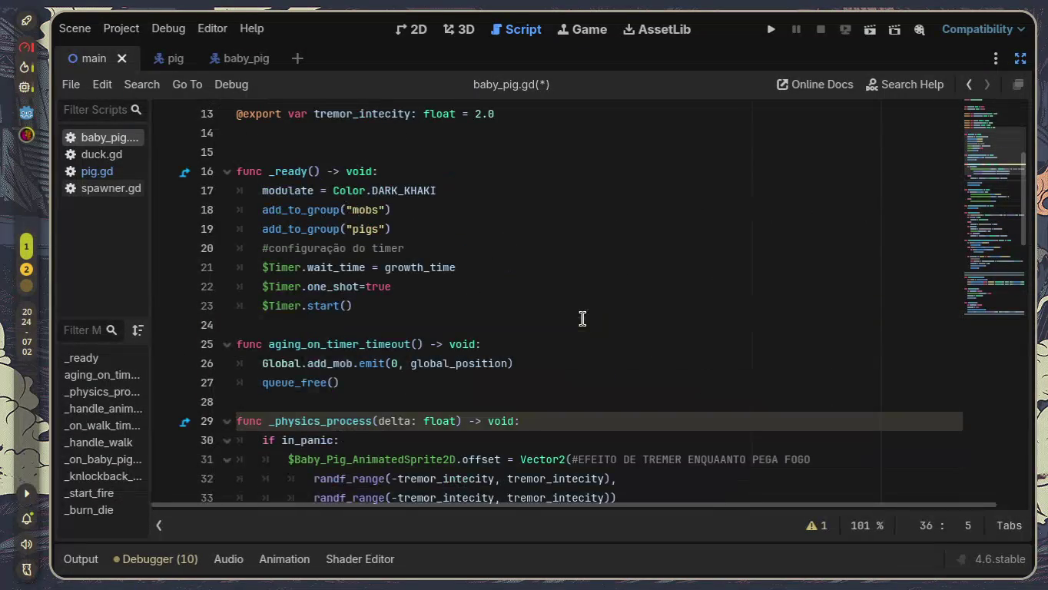
pyautogui.click(318, 148)
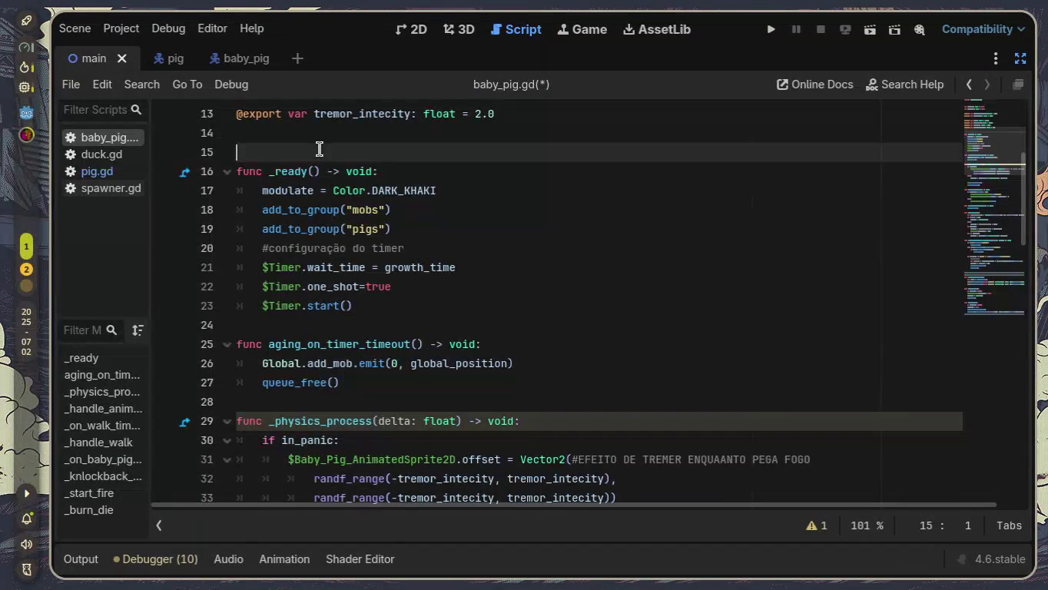
pyautogui.press('BackSpace')
pyautogui.scroll(3, 350, 200)
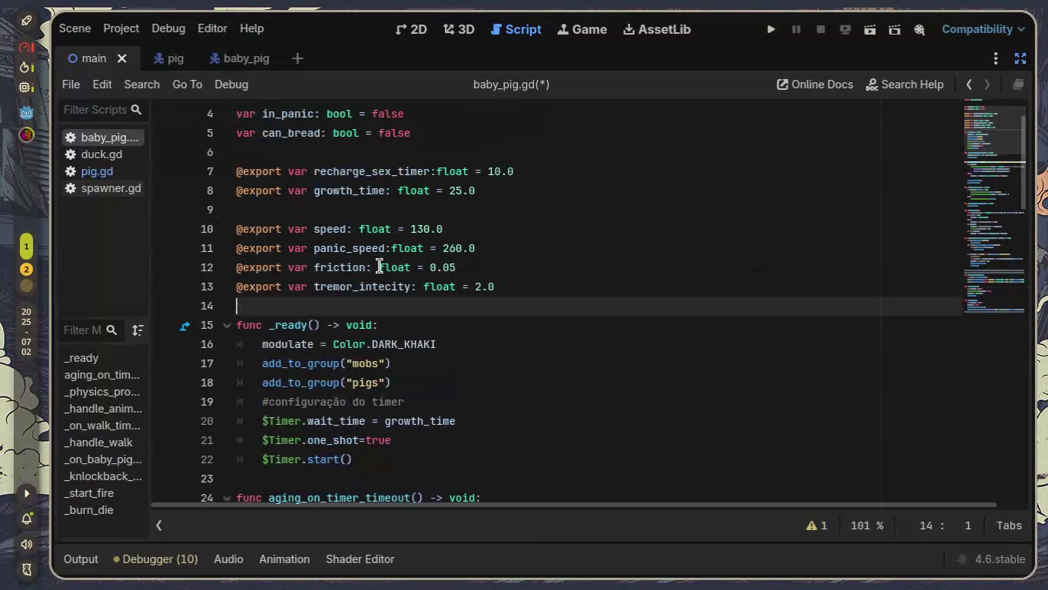
pyautogui.scroll(-6, 380, 267)
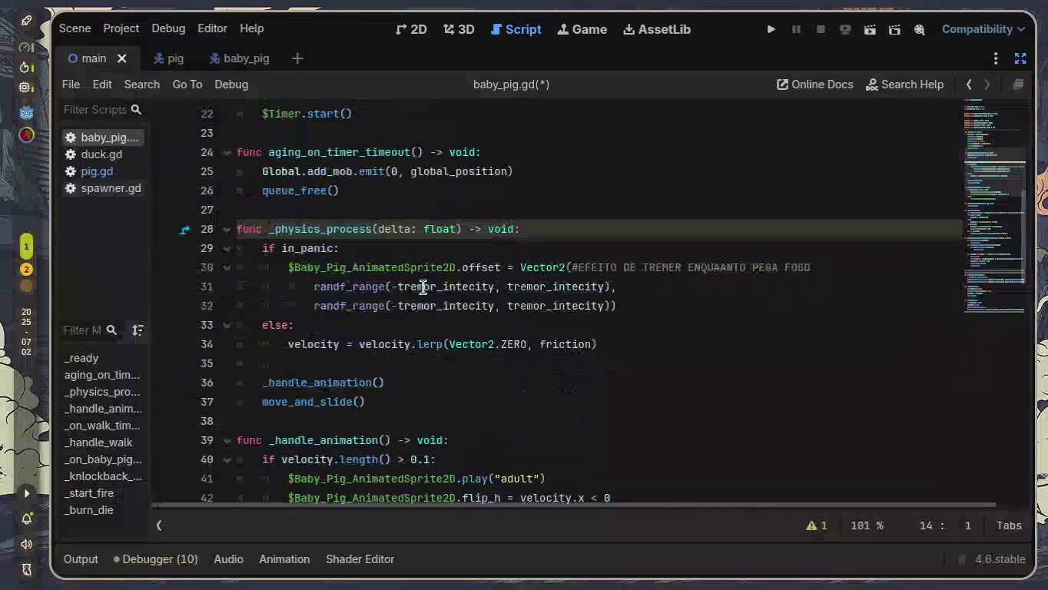
pyautogui.scroll(-2, 423, 288)
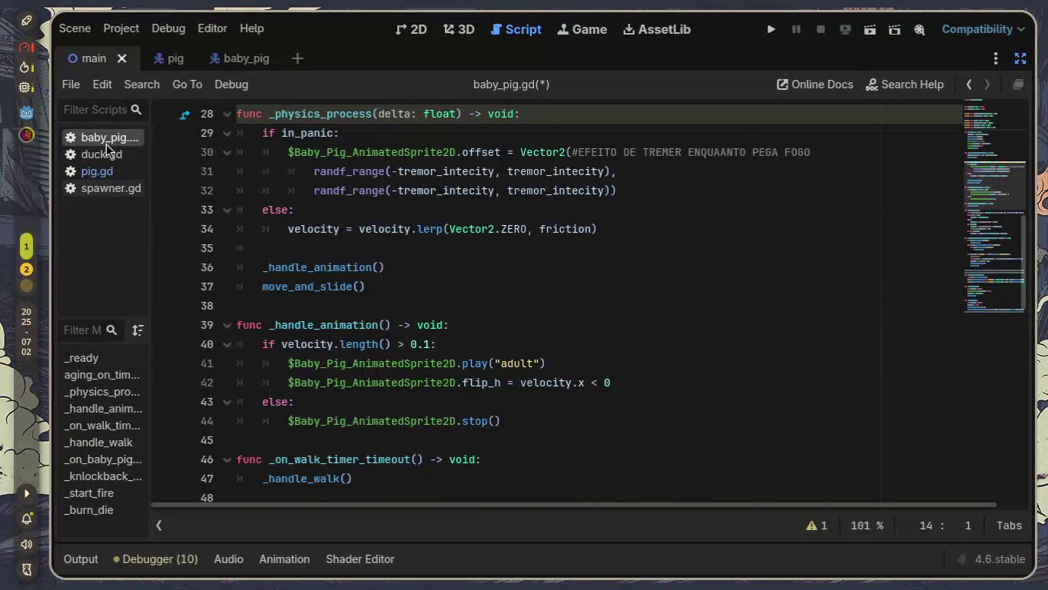
pyautogui.scroll(-1, 390, 266)
pyautogui.scroll(-2, 390, 266)
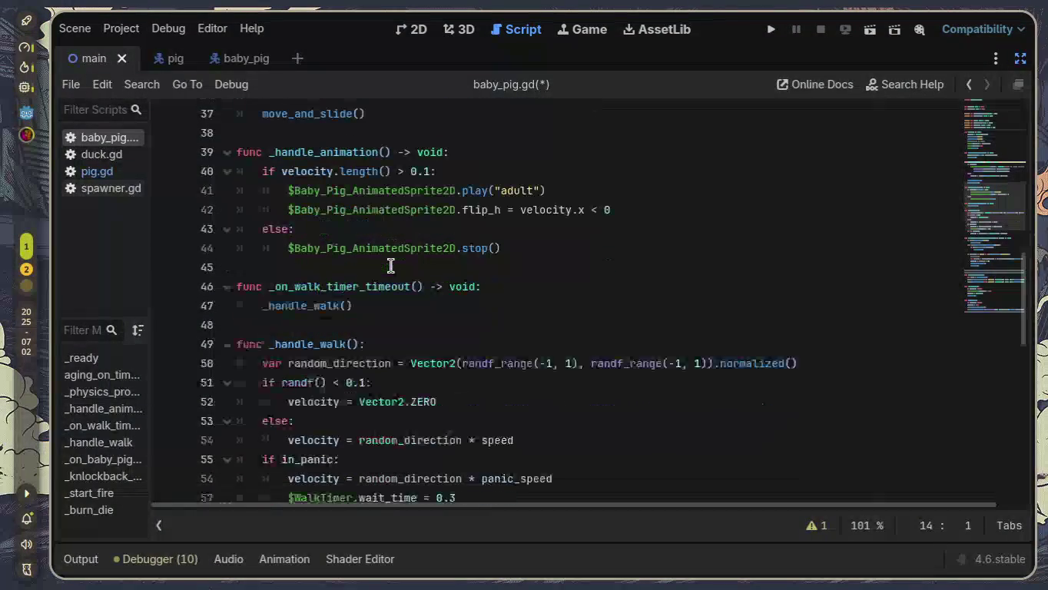
pyautogui.scroll(-1, 391, 266)
pyautogui.moveTo(346, 250); pyautogui.dragTo(231, 228)
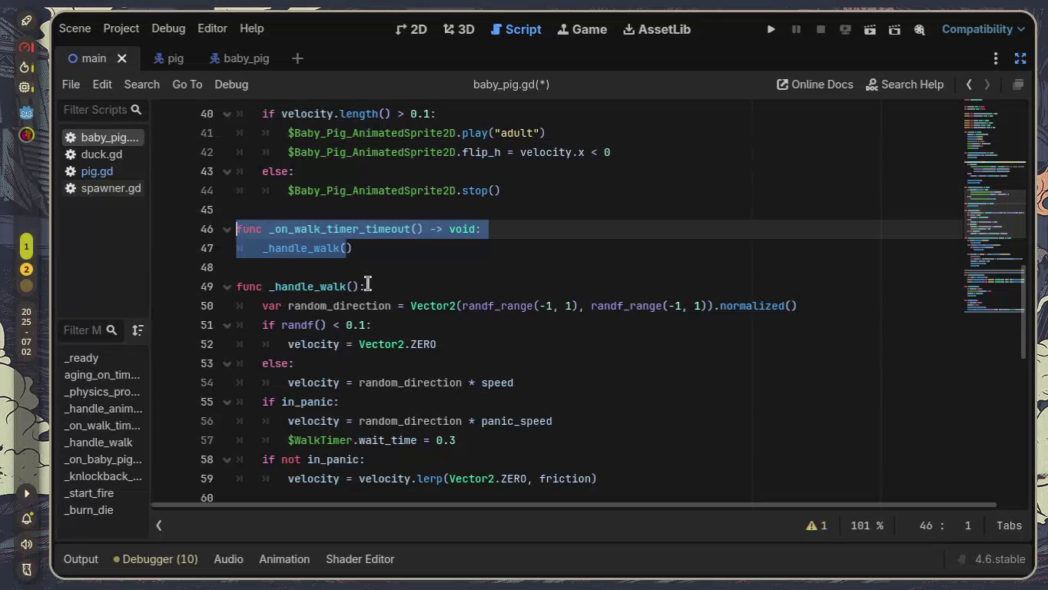
# Step: Leave distraction-free mode and show WalkTimer's signals in the baby_pig scene
pyautogui.click(1020, 57)
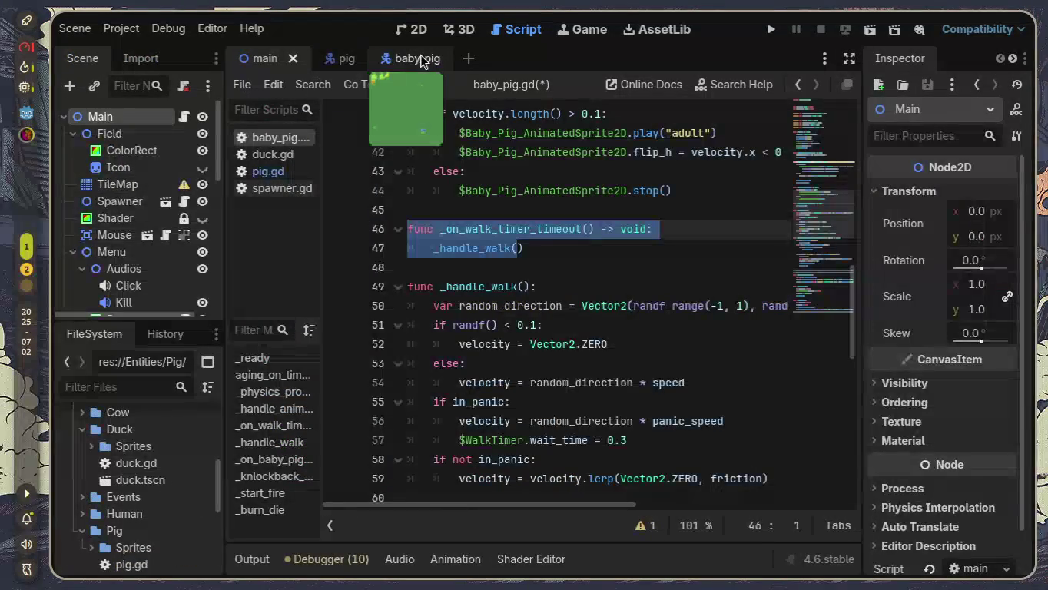
pyautogui.click(411, 58)
pyautogui.click(209, 219)
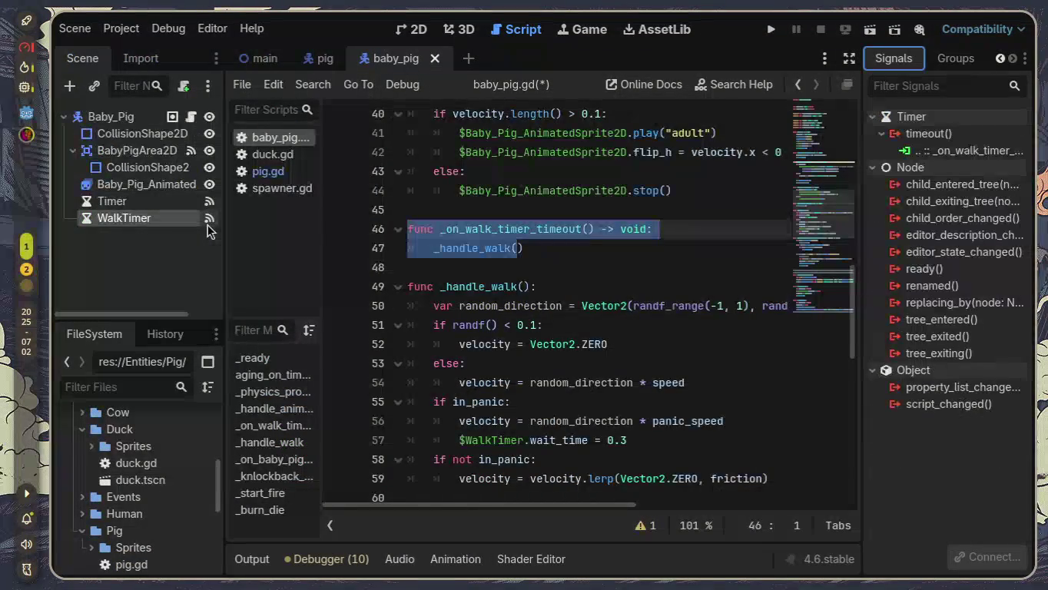
# Step: Disconnect WalkTimer's old timeout connection and reconnect it to _on_walk_timer_timeout
pyautogui.click(939, 168)
pyautogui.click(943, 154)
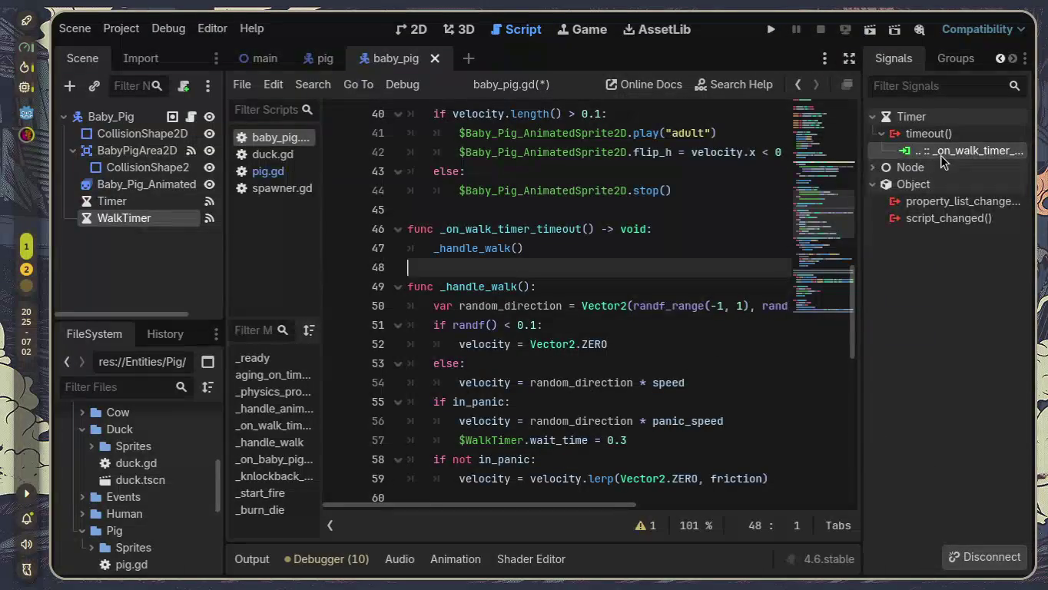
pyautogui.rightClick(942, 154)
pyautogui.click(947, 202)
pyautogui.doubleClick(927, 135)
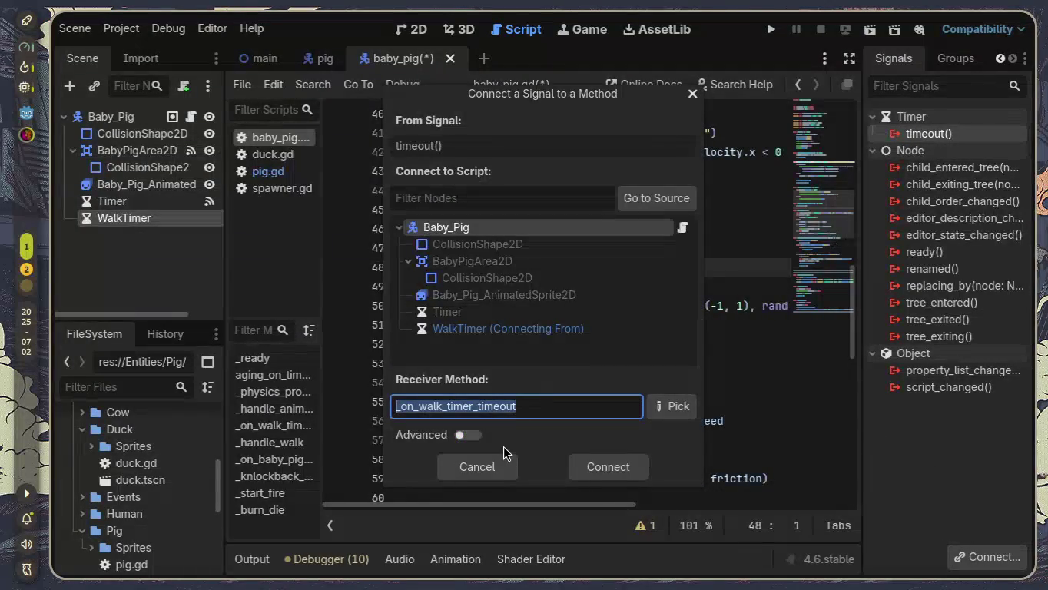
pyautogui.click(661, 238)
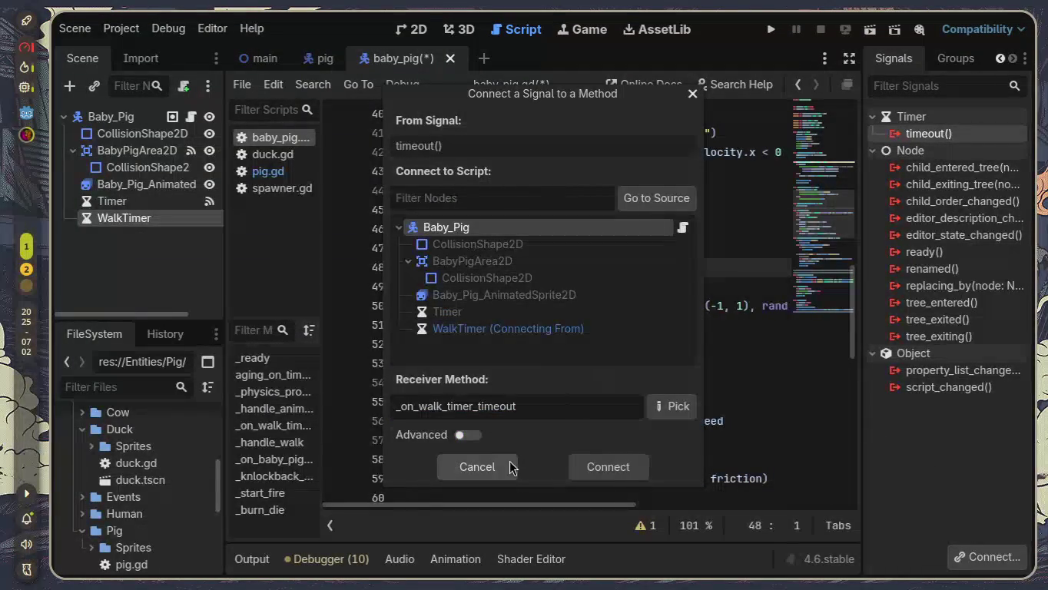
pyautogui.click(601, 469)
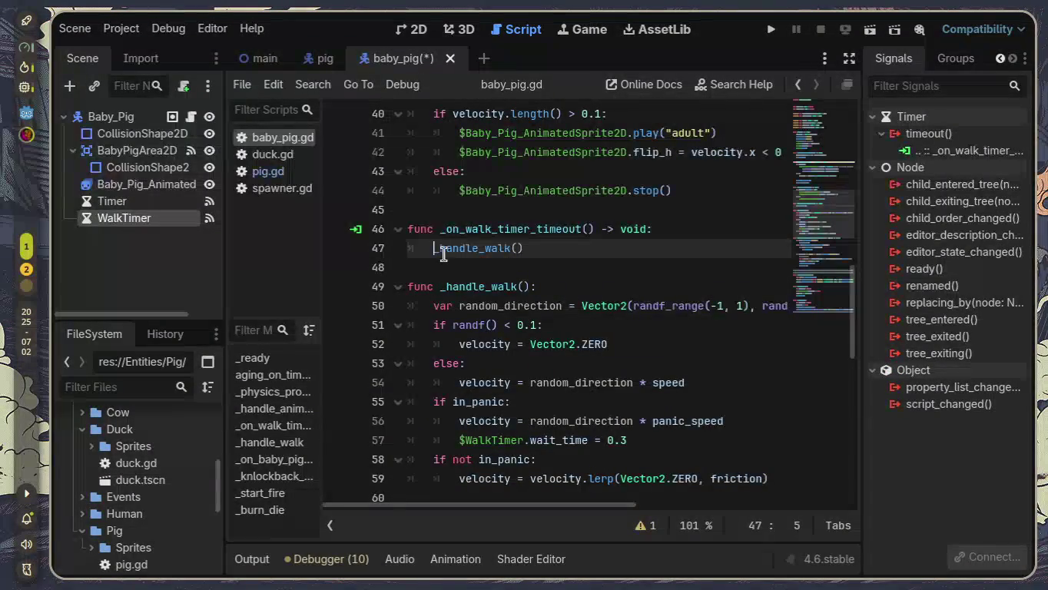
# Step: Save the baby_pig scene with Ctrl+S and return to the main scene
pyautogui.scroll(-2, 363, 246)
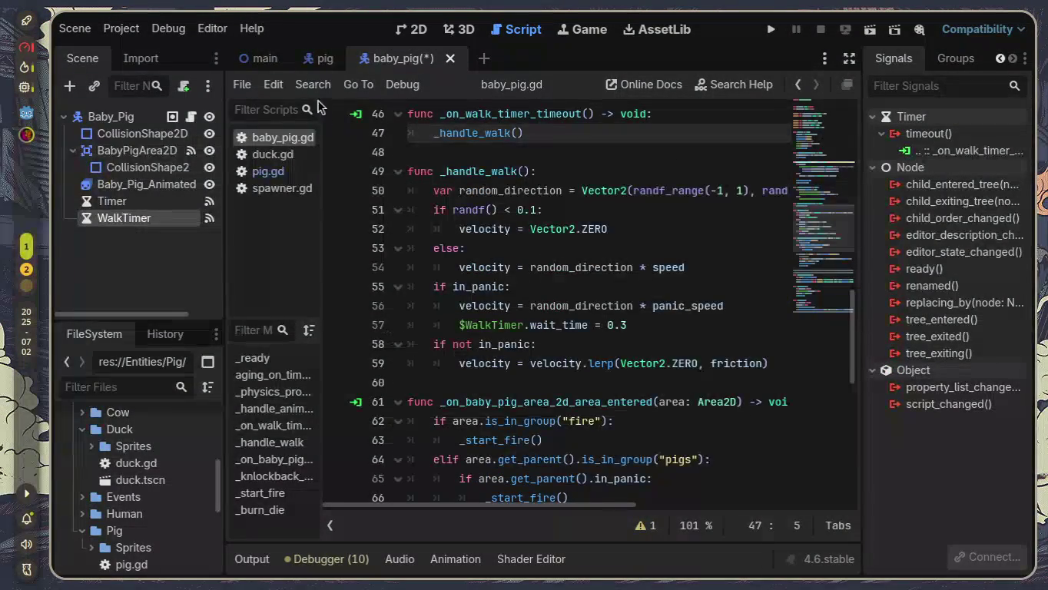
pyautogui.moveTo(263, 65)
pyautogui.hotkey('ctrl', 's')
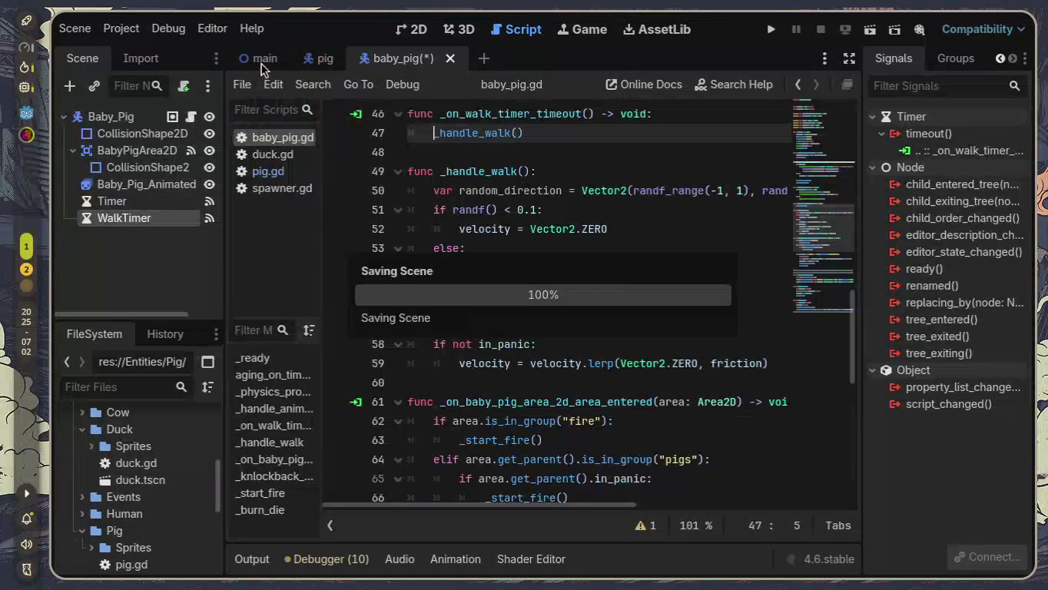
pyautogui.click(250, 64)
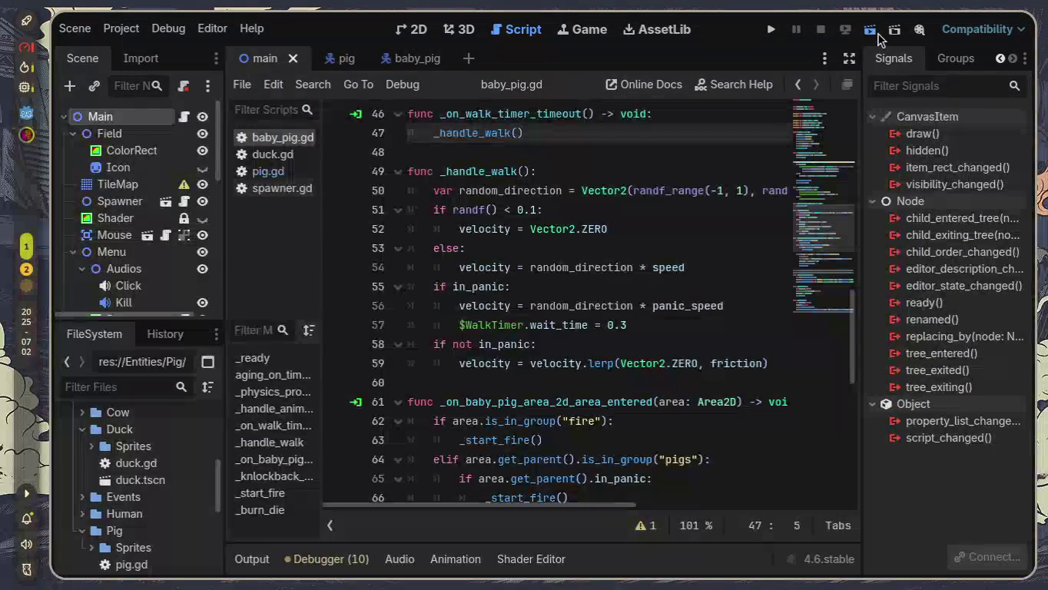
# Step: Test-run the game, spawn pigs, and stop it with F8
pyautogui.click(876, 34)
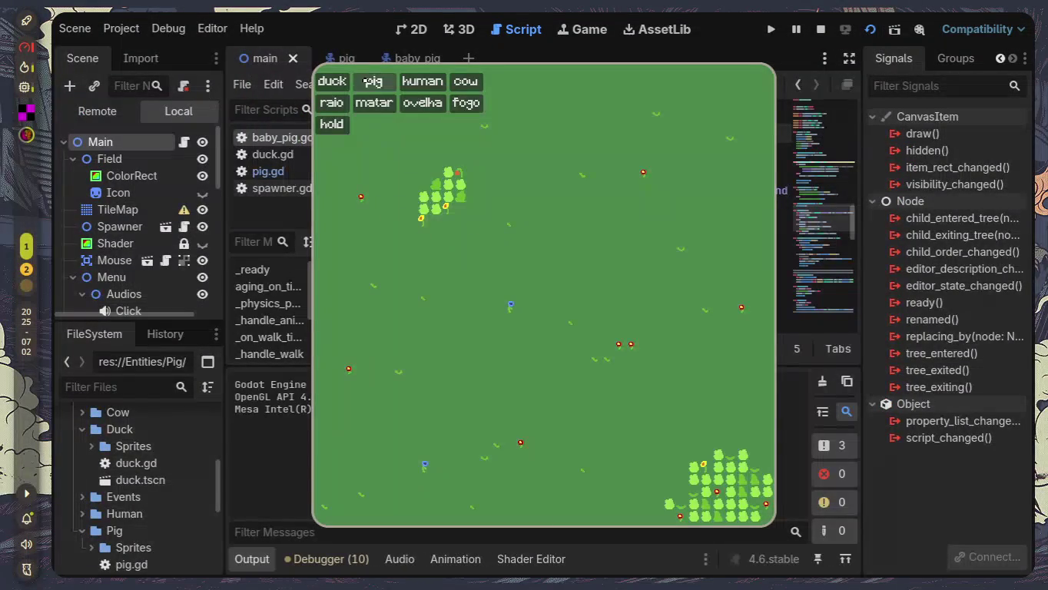
pyautogui.click(369, 80)
pyautogui.press('F8')
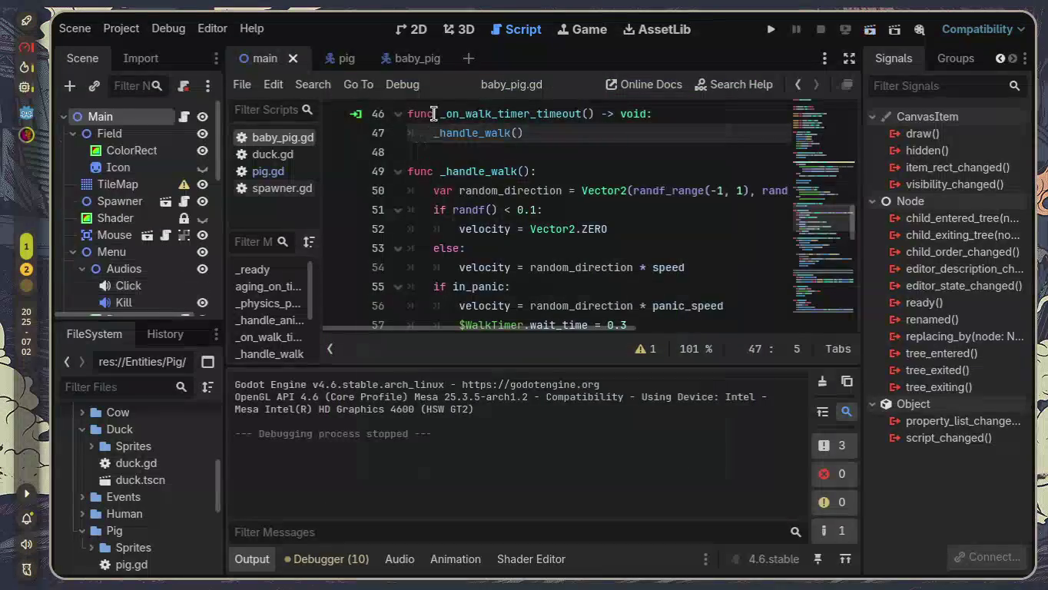
# Step: Delete 'modulate = Color.DARK_KHAKI' from baby_pig.gd's _ready, save, and relaunch the main scene
pyautogui.click(405, 63)
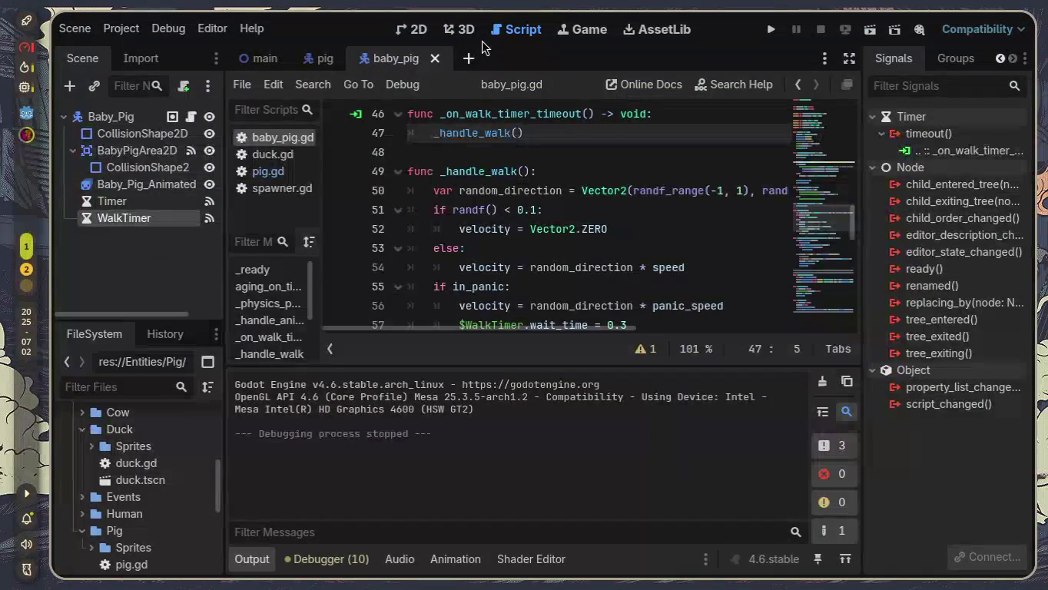
pyautogui.click(402, 31)
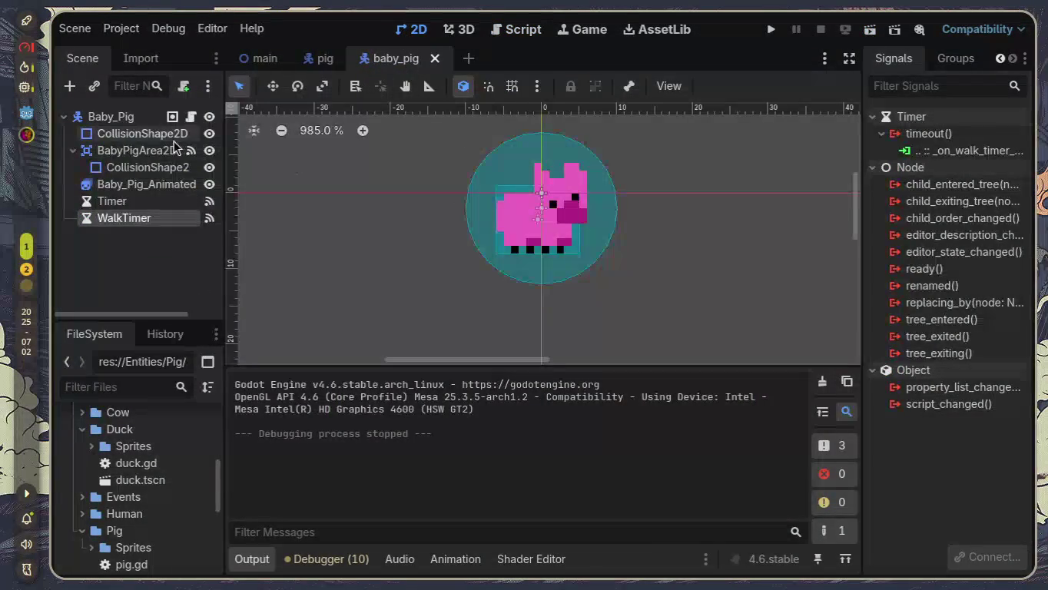
pyautogui.click(524, 30)
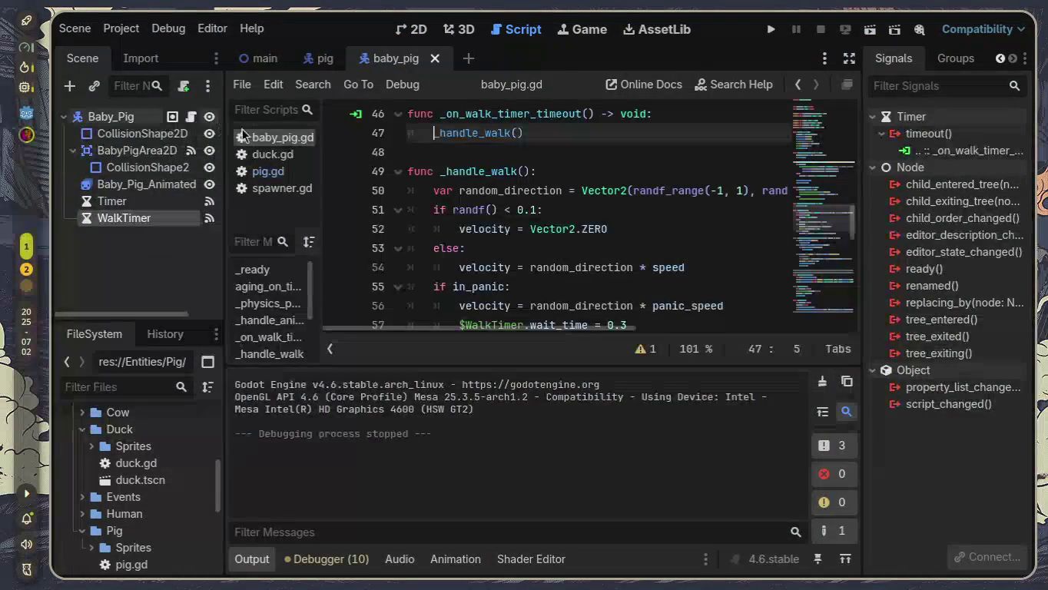
pyautogui.scroll(15, 511, 209)
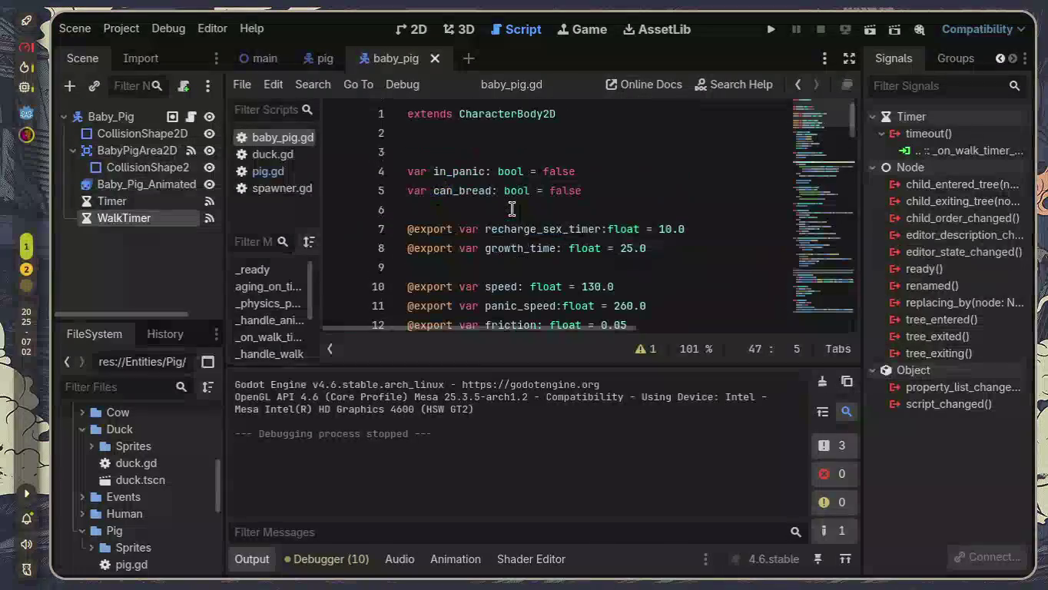
pyautogui.scroll(-4, 512, 210)
pyautogui.click(376, 172)
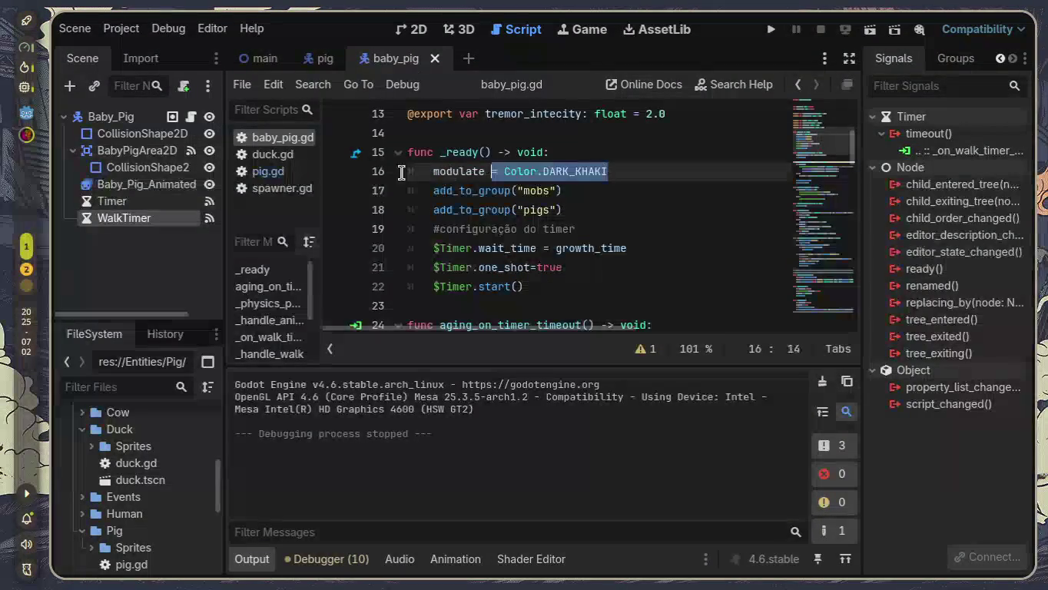
pyautogui.press('BackSpace')
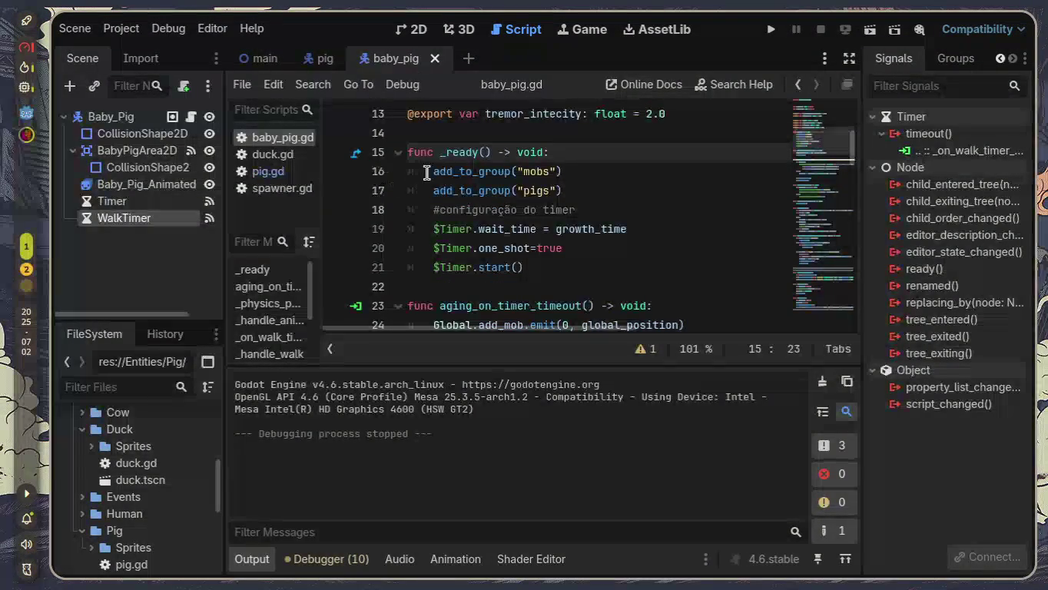
pyautogui.hotkey('ctrl', 's')
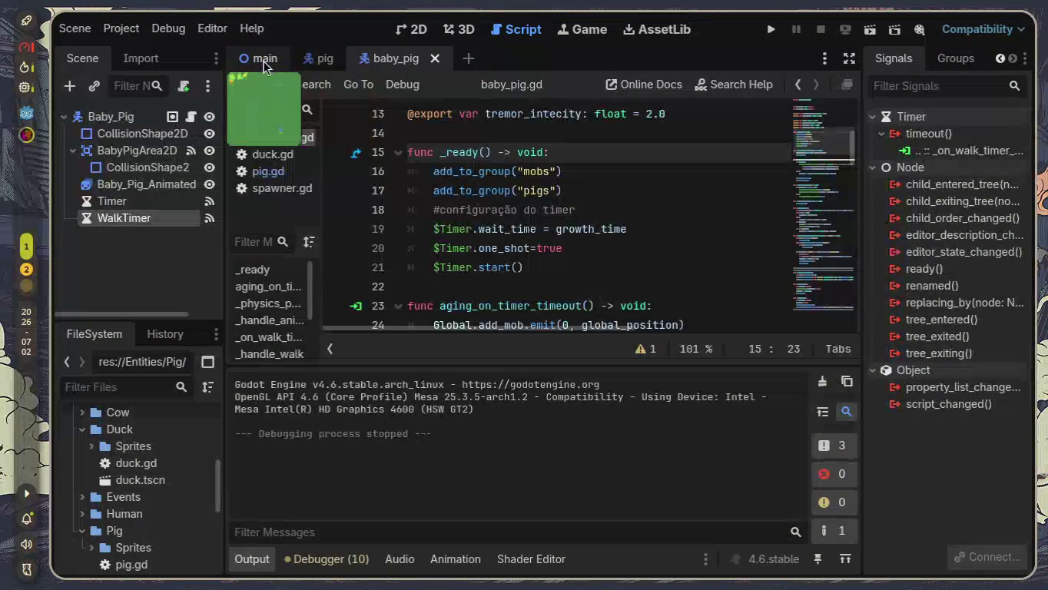
pyautogui.click(263, 60)
pyautogui.click(769, 30)
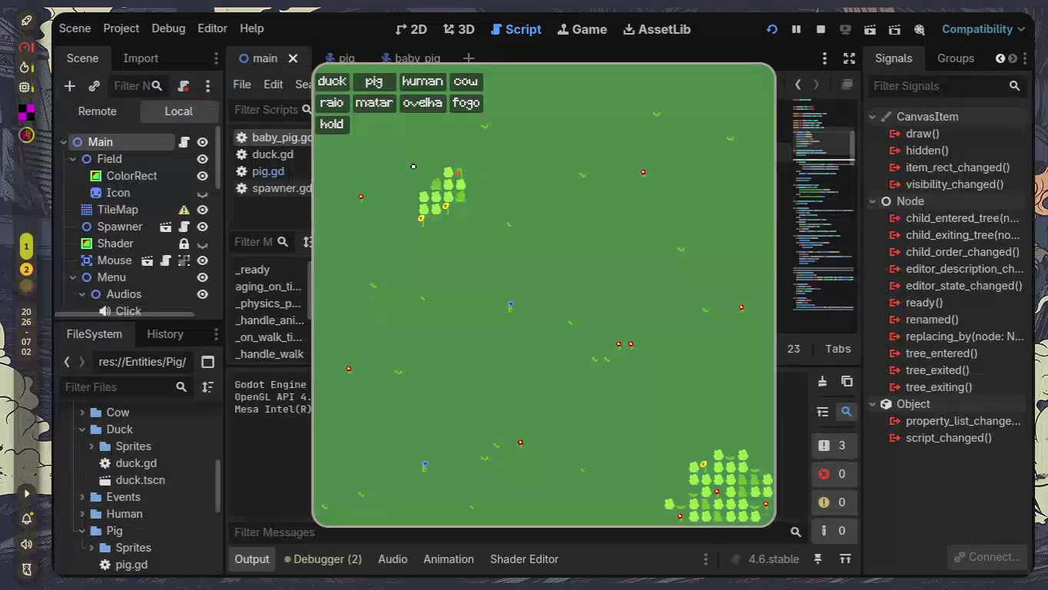
# Step: Spawn two batches of pigs with the pig button, watch them, then stop with F8
pyautogui.click(374, 81)
pyautogui.click(374, 82)
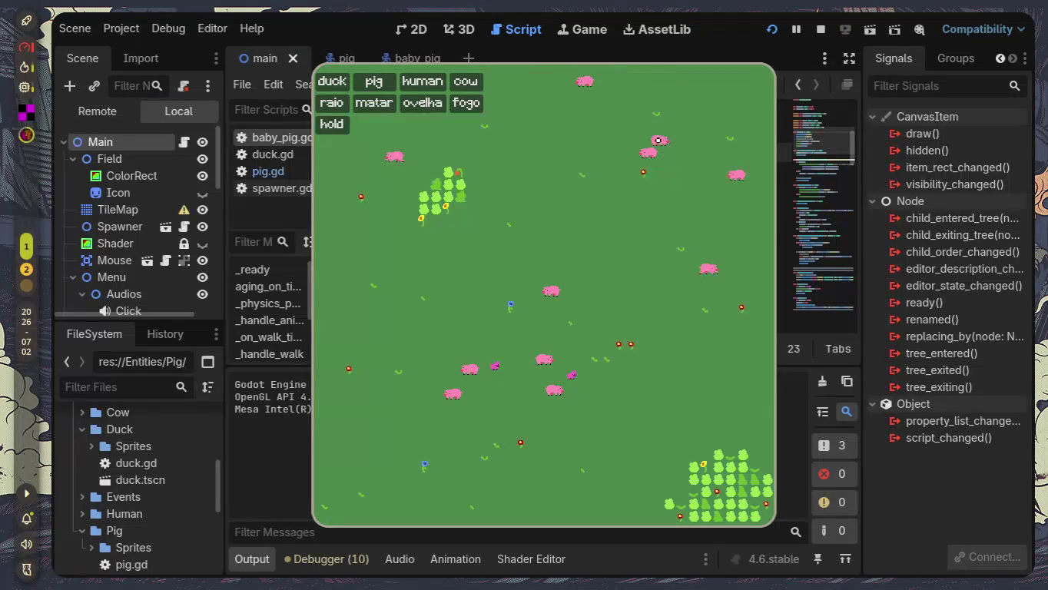
pyautogui.press('F8')
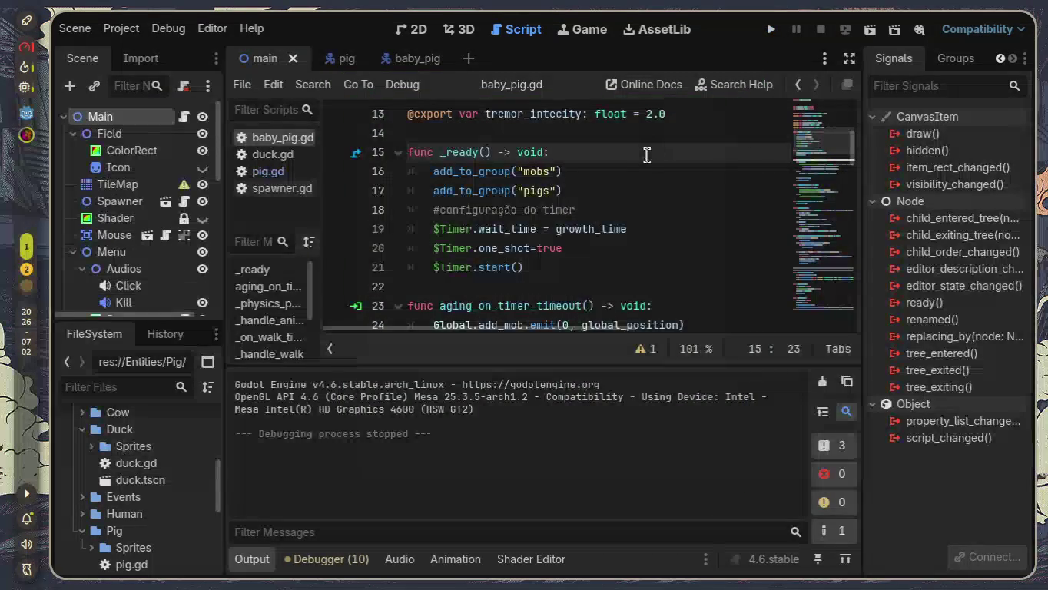
# Step: Revert the growth Timer's Wait Time to 1.0 and label the setup comment 'de crescer'
pyautogui.click(263, 559)
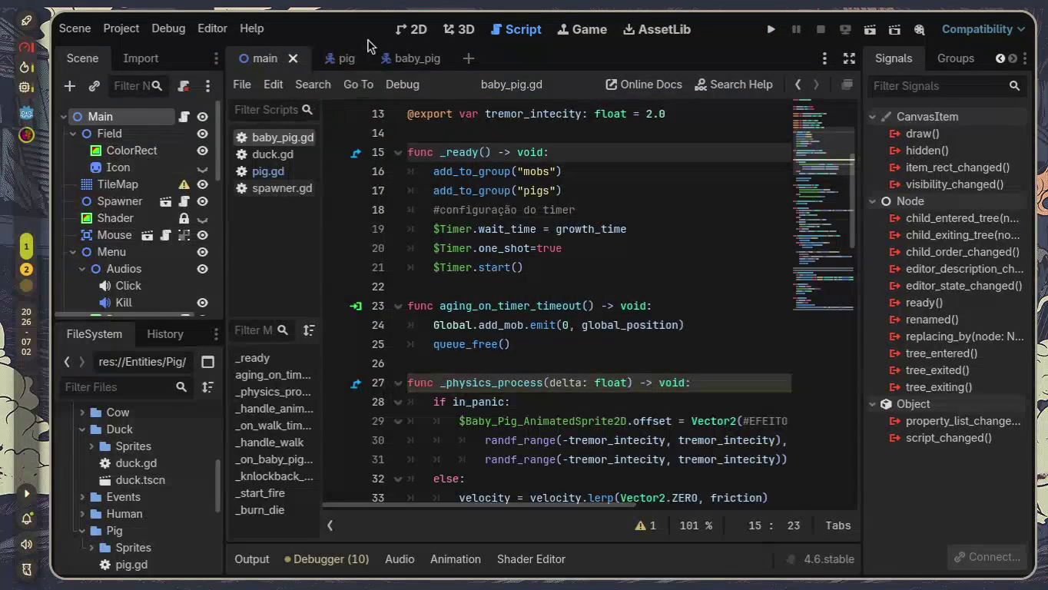
pyautogui.click(141, 118)
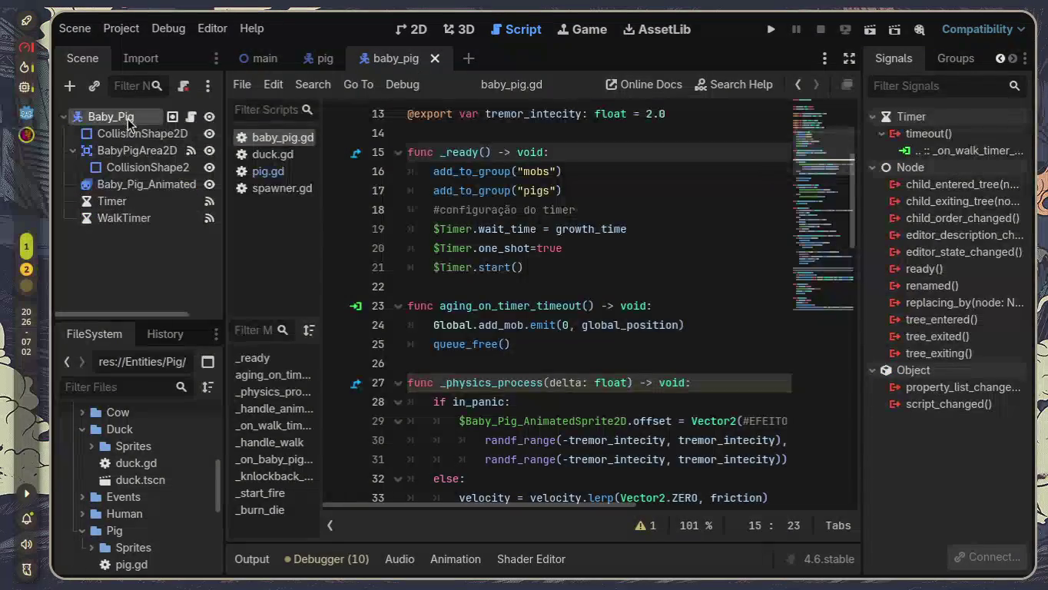
pyautogui.click(1000, 58)
pyautogui.click(909, 60)
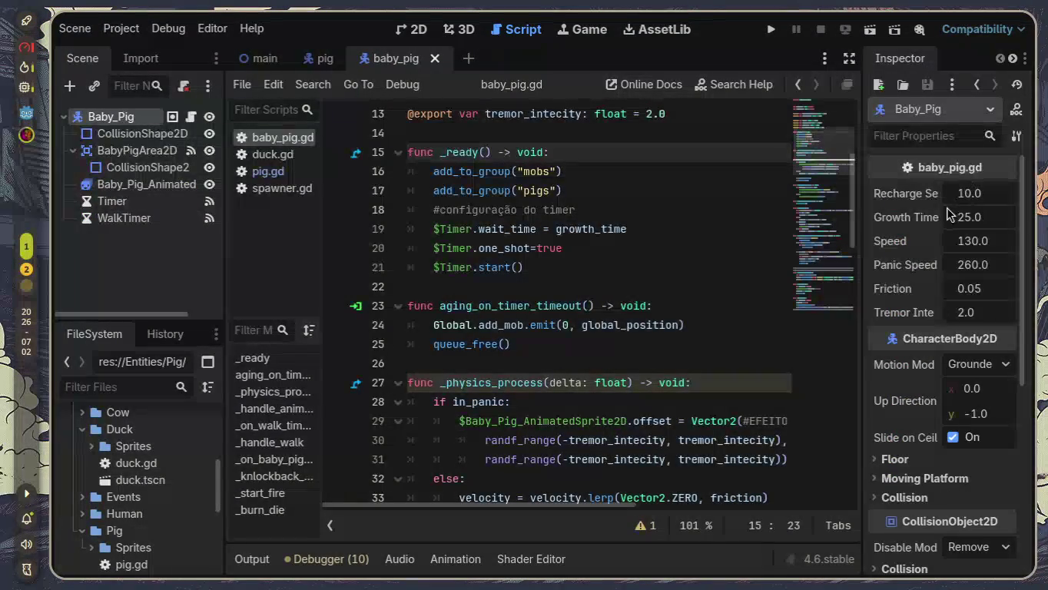
pyautogui.click(123, 202)
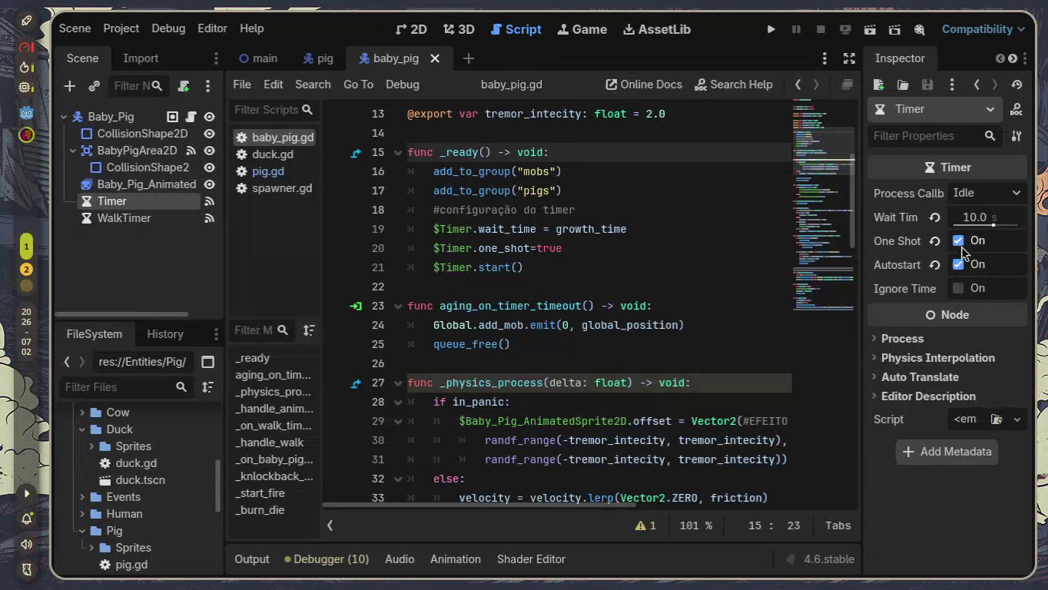
pyautogui.click(935, 218)
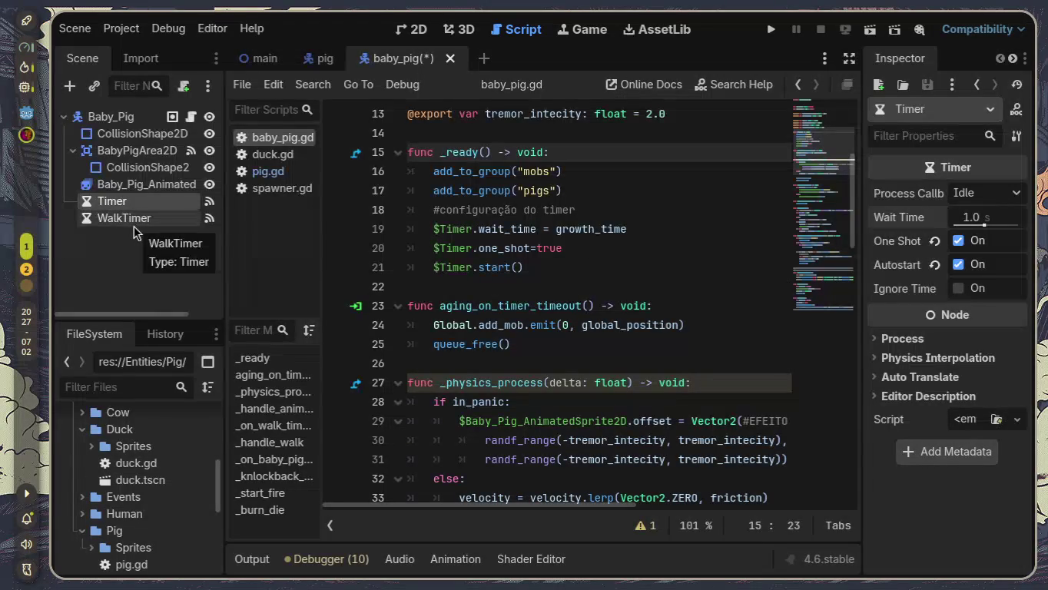
pyautogui.click(618, 209)
pyautogui.write('de crescer')
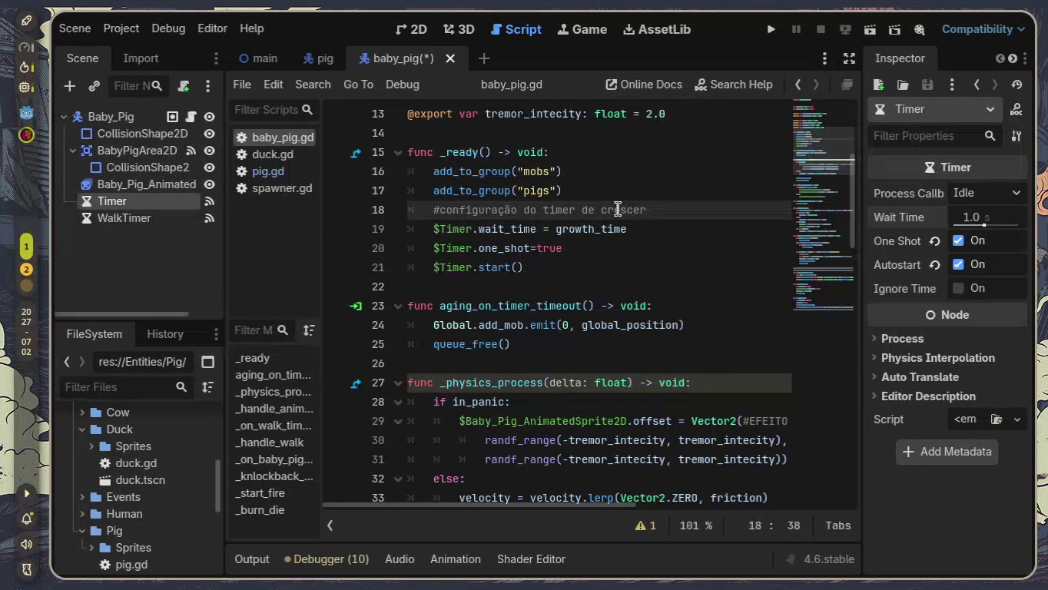
pyautogui.click(173, 224)
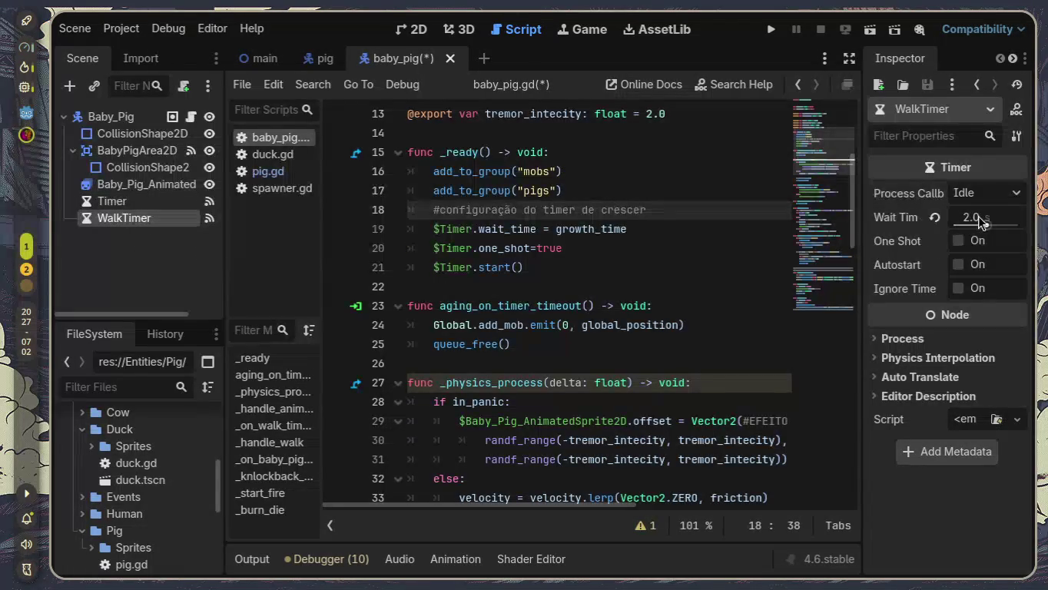
# Step: Revert WalkTimer's Wait Time to 1.0 and review the timer setup lines 19–21
pyautogui.click(935, 218)
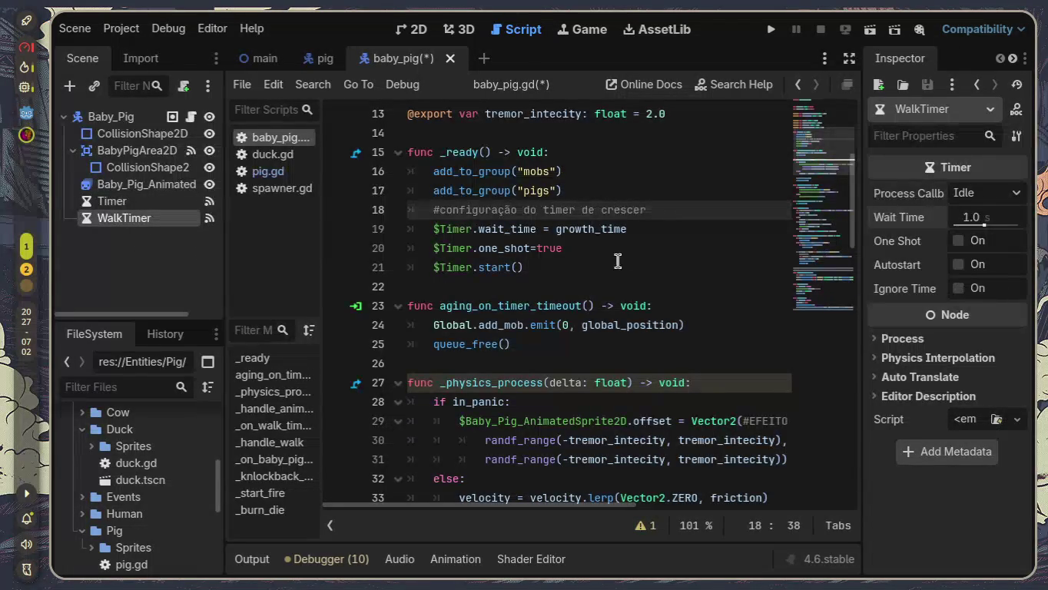
pyautogui.scroll(-2, 600, 265)
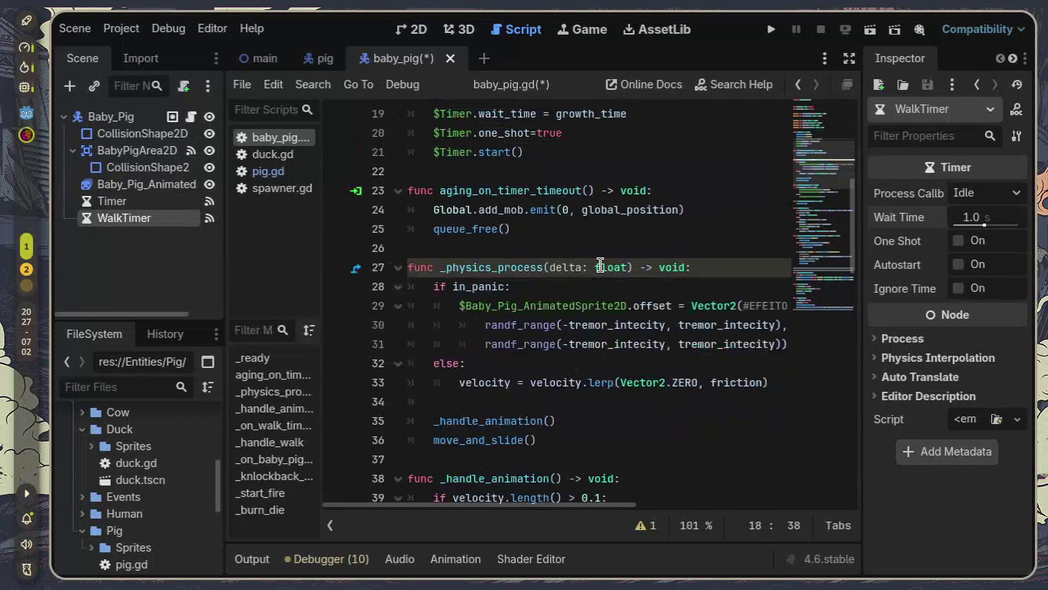
pyautogui.scroll(-2, 600, 265)
pyautogui.scroll(-1, 601, 265)
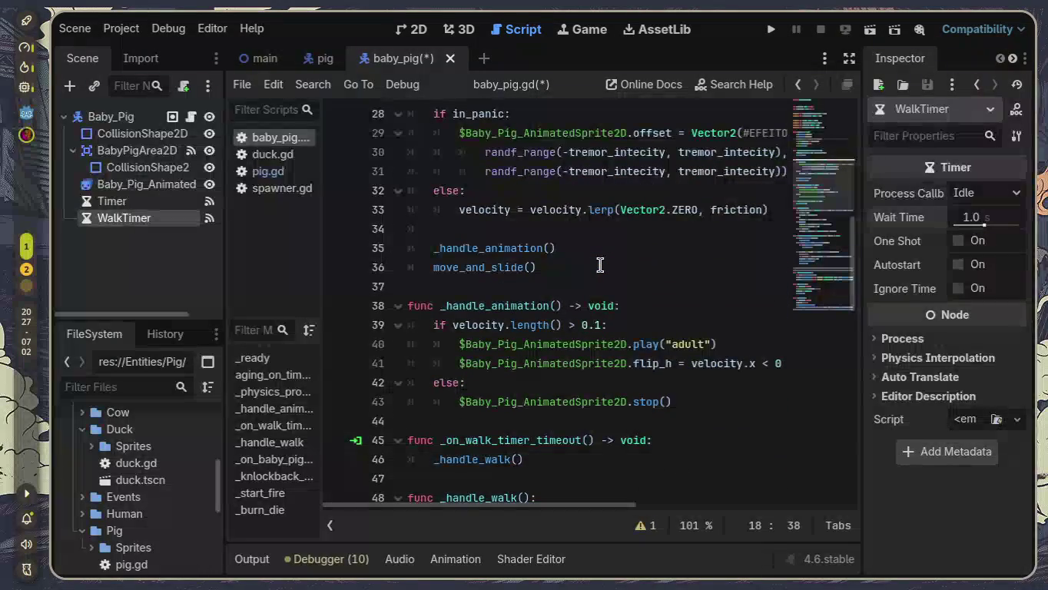
pyautogui.scroll(-1, 600, 265)
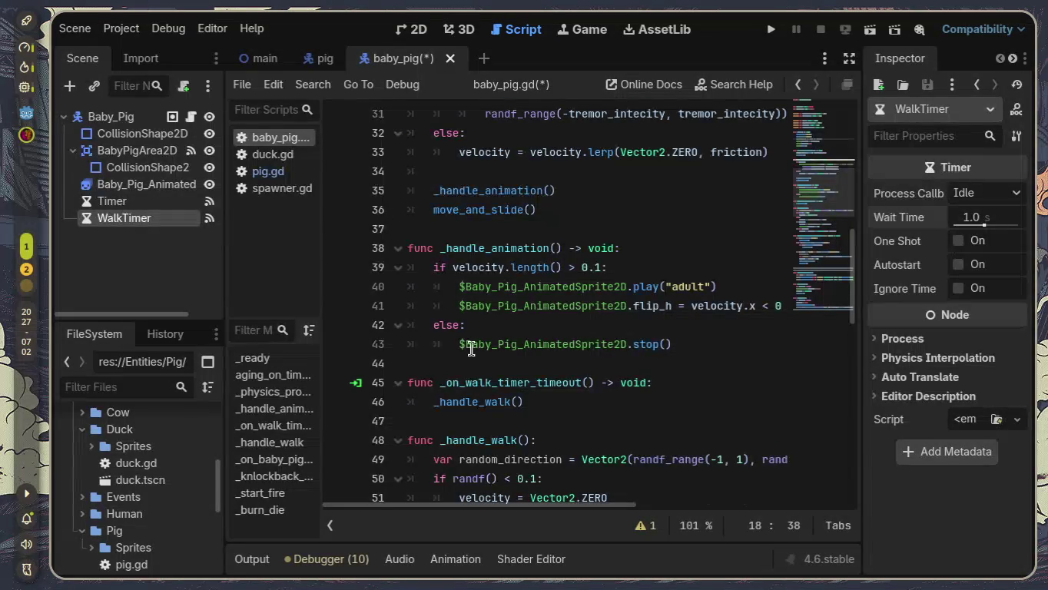
pyautogui.scroll(10, 471, 348)
pyautogui.scroll(-1, 477, 344)
pyautogui.moveTo(418, 440)
pyautogui.mouseDown()
pyautogui.moveTo(396, 423)
pyautogui.moveTo(392, 401)
pyautogui.mouseUp()
# Step: Turn off the growth Timer's Autostart and One Shot, then save baby_pig.gd
pyautogui.click(112, 200)
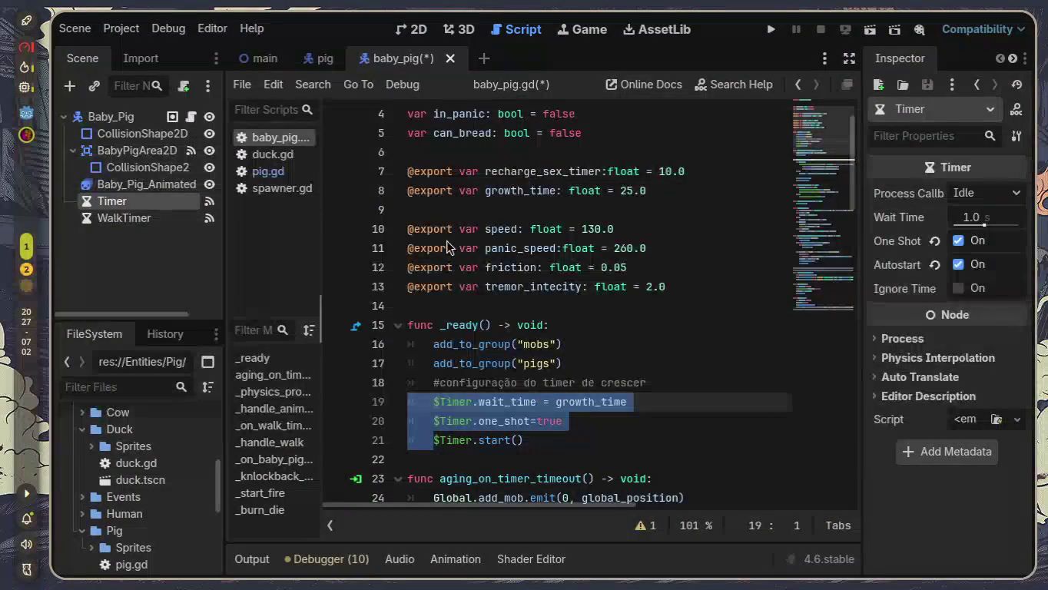
pyautogui.click(571, 438)
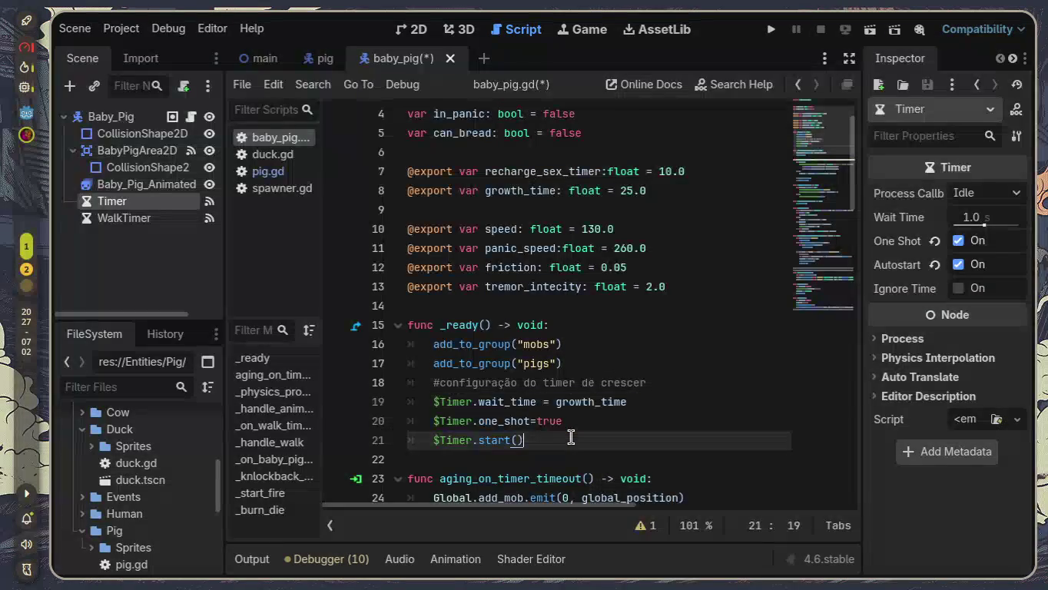
pyautogui.scroll(-1, 571, 438)
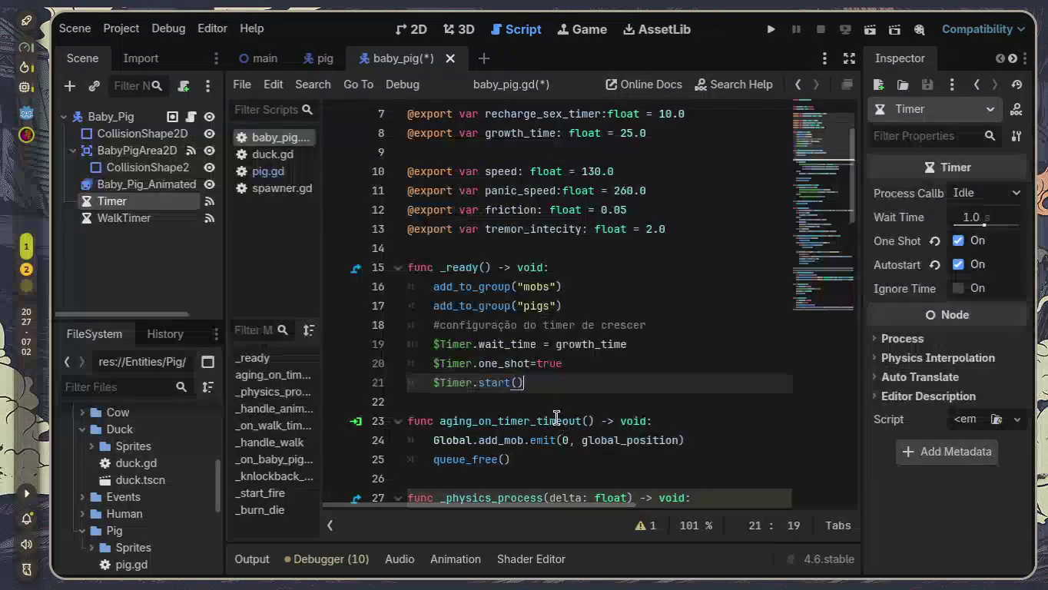
pyautogui.click(958, 266)
pyautogui.click(957, 242)
pyautogui.moveTo(478, 344); pyautogui.dragTo(728, 342)
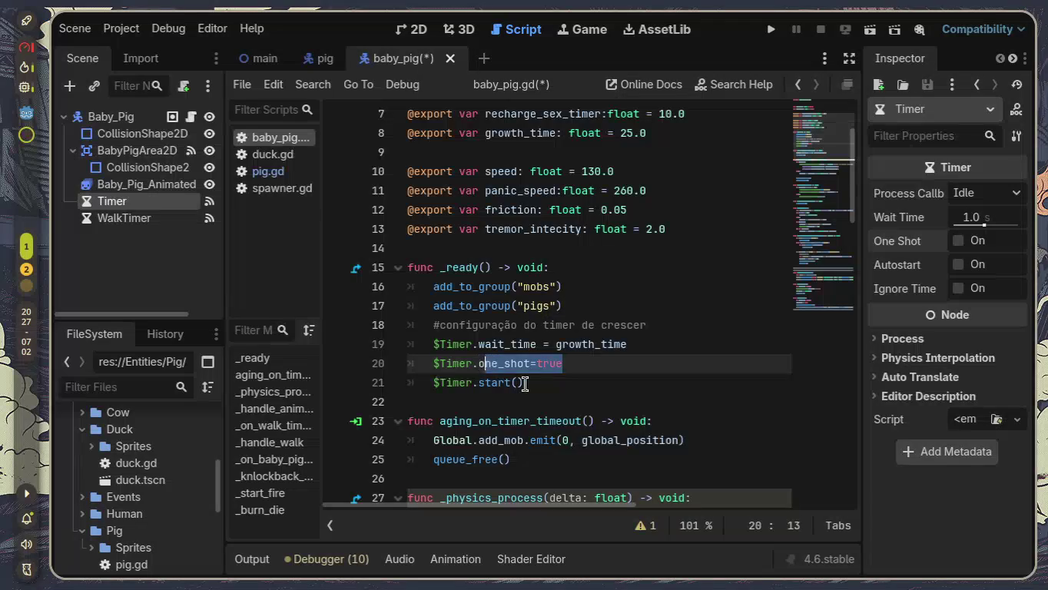
pyautogui.doubleClick(491, 382)
pyautogui.click(595, 396)
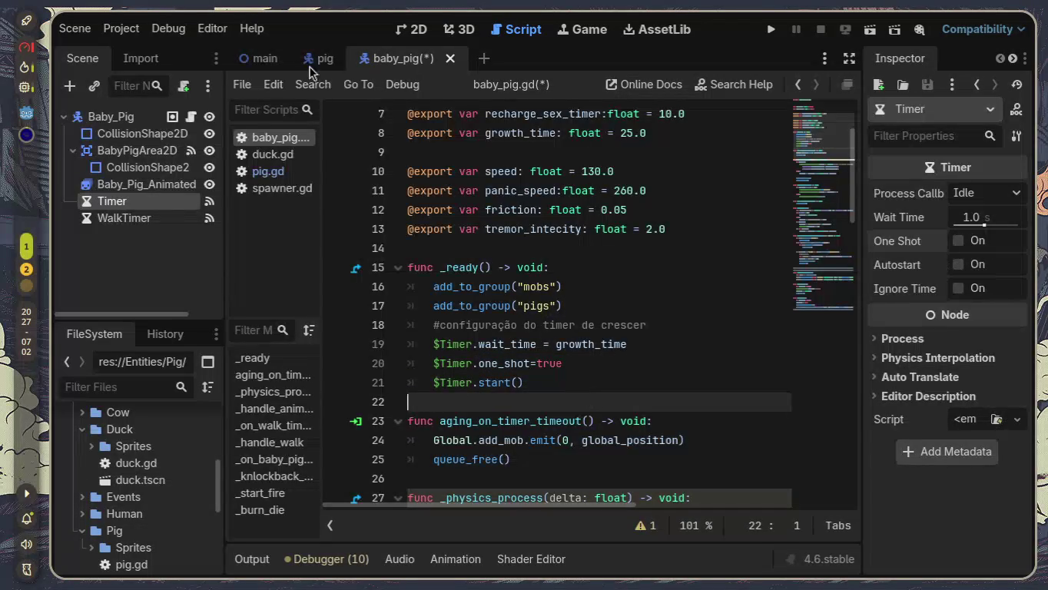
pyautogui.hotkey('ctrl', 's')
pyautogui.click(261, 59)
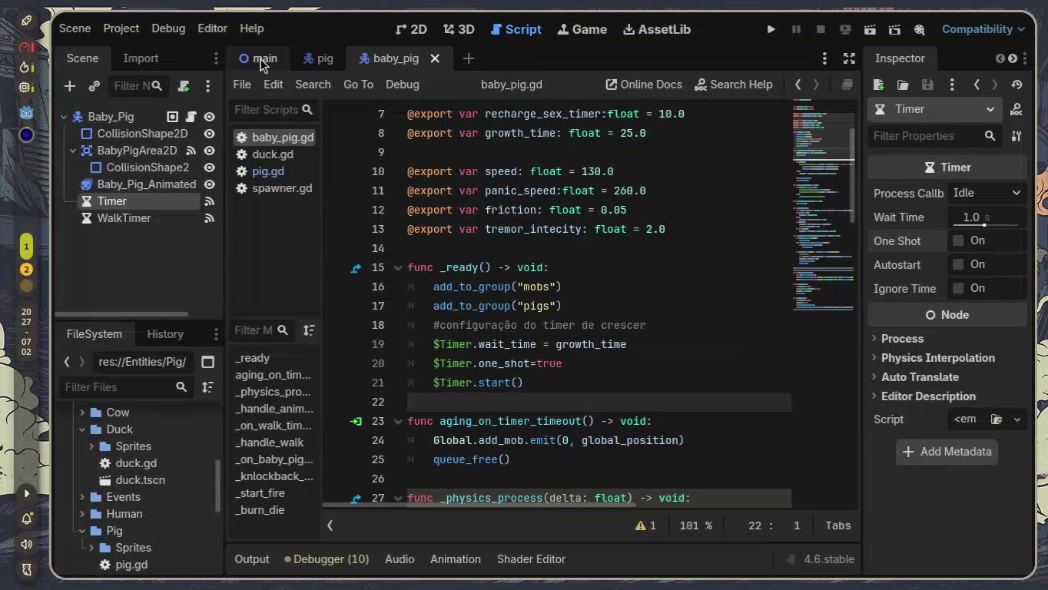
# Step: Run the game, spawn two batches of roaming pigs, then stop it with F8
pyautogui.click(875, 34)
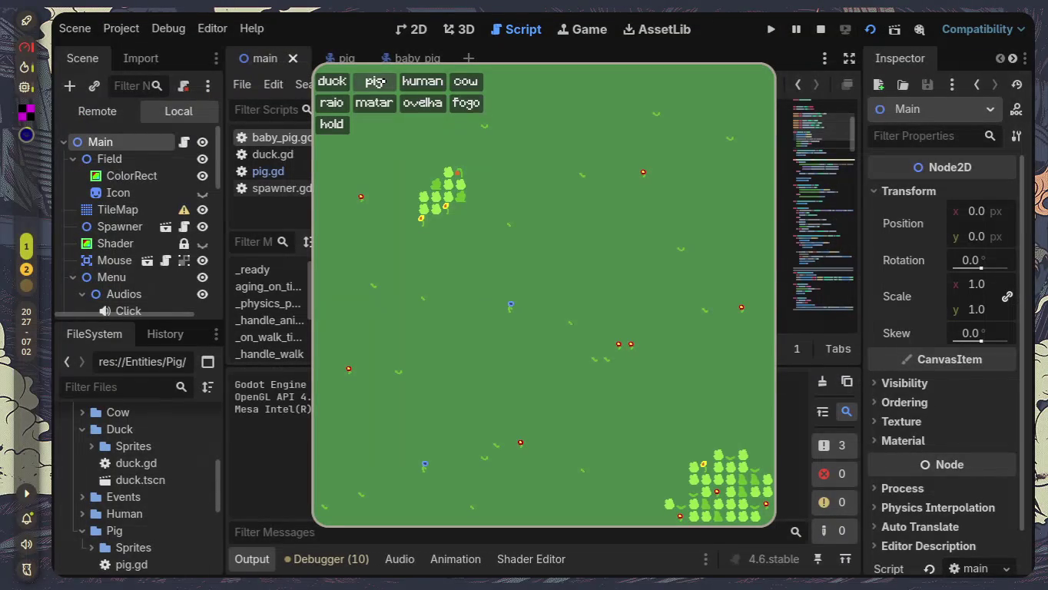
pyautogui.click(376, 82)
pyautogui.click(377, 83)
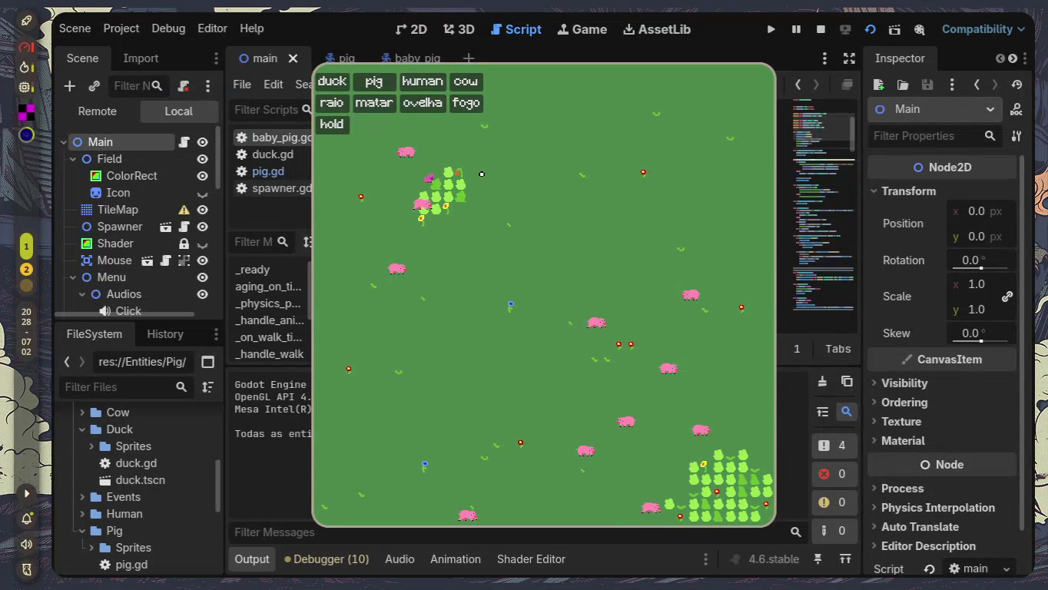
pyautogui.press('F8')
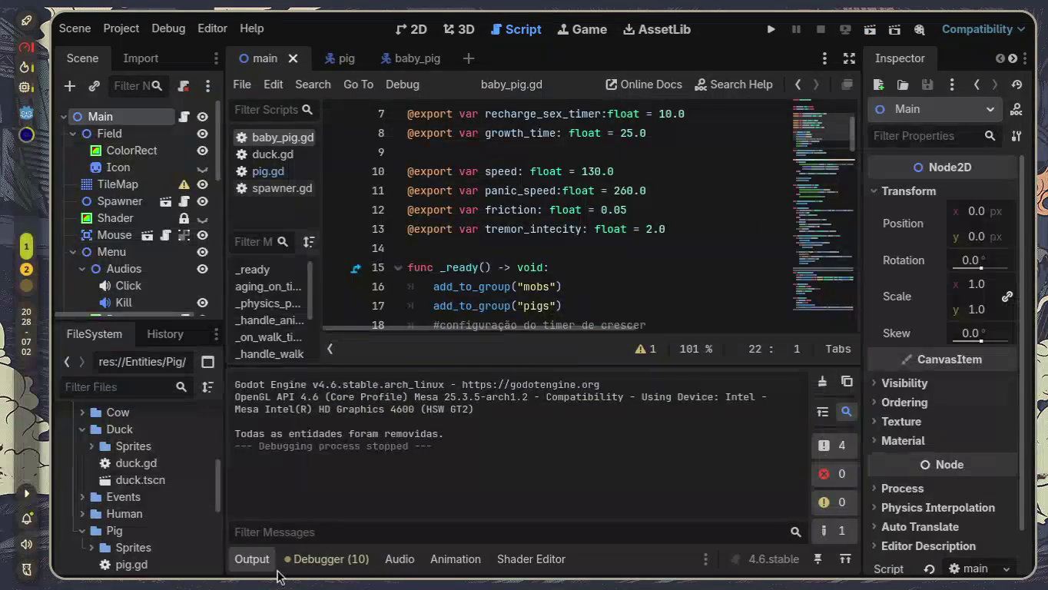
pyautogui.click(253, 559)
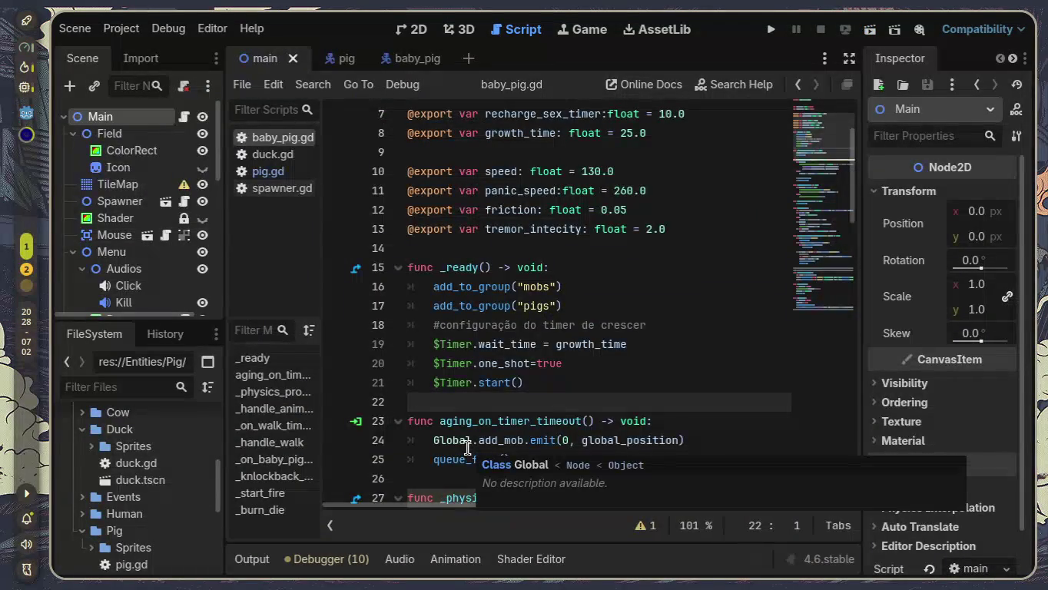
pyautogui.scroll(-4, 658, 299)
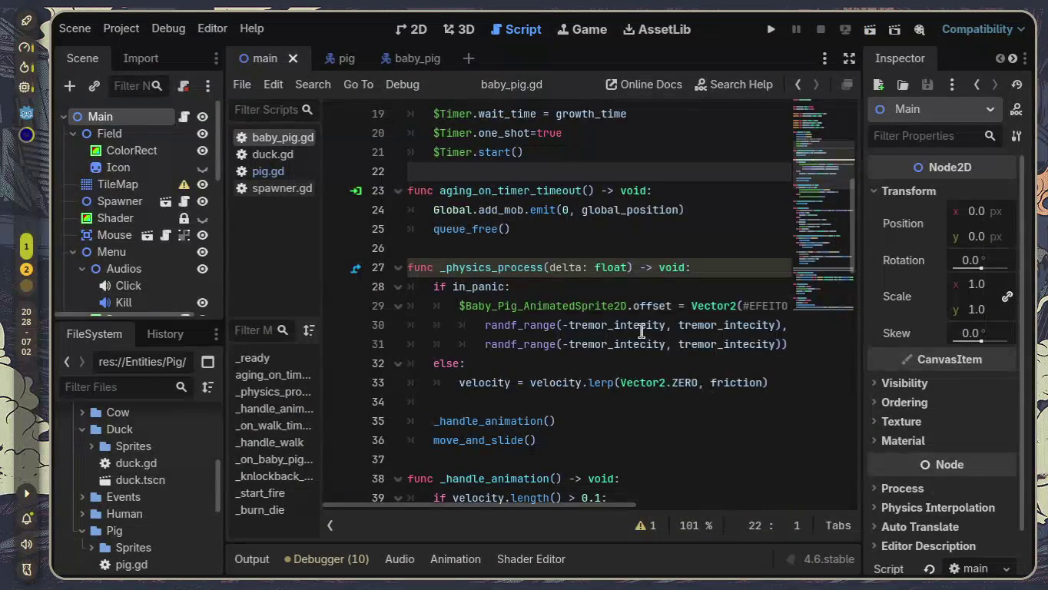
pyautogui.moveTo(644, 324)
pyautogui.hotkey('ctrl', 'a')
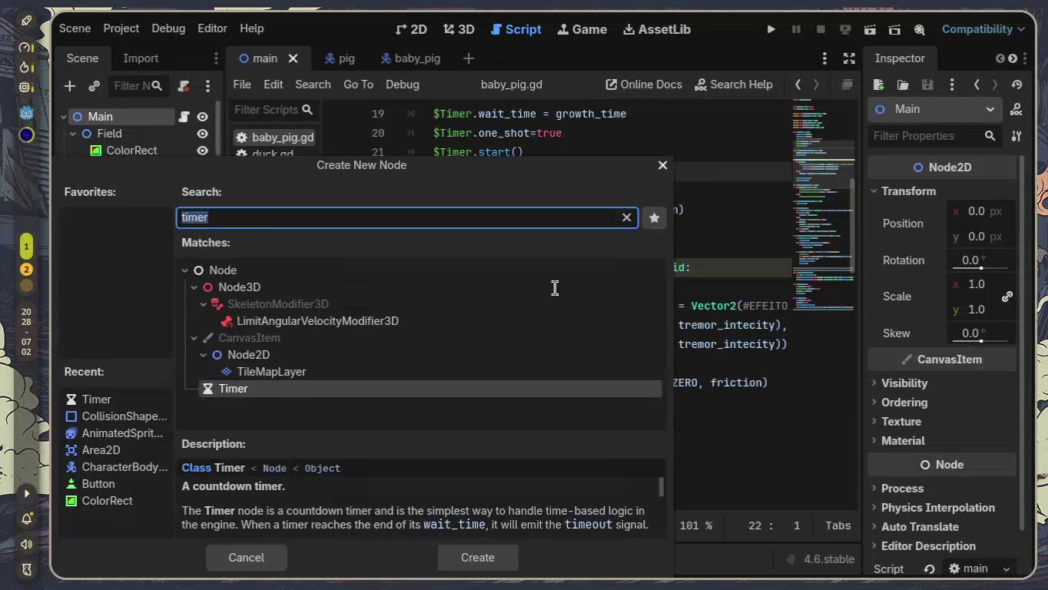
pyautogui.click(663, 165)
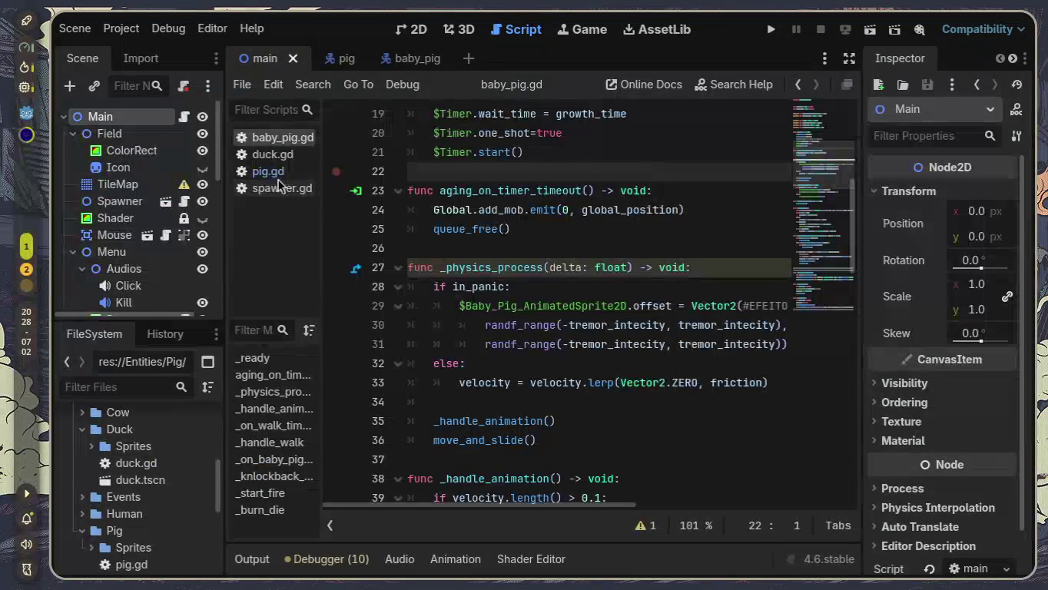
pyautogui.click(549, 230)
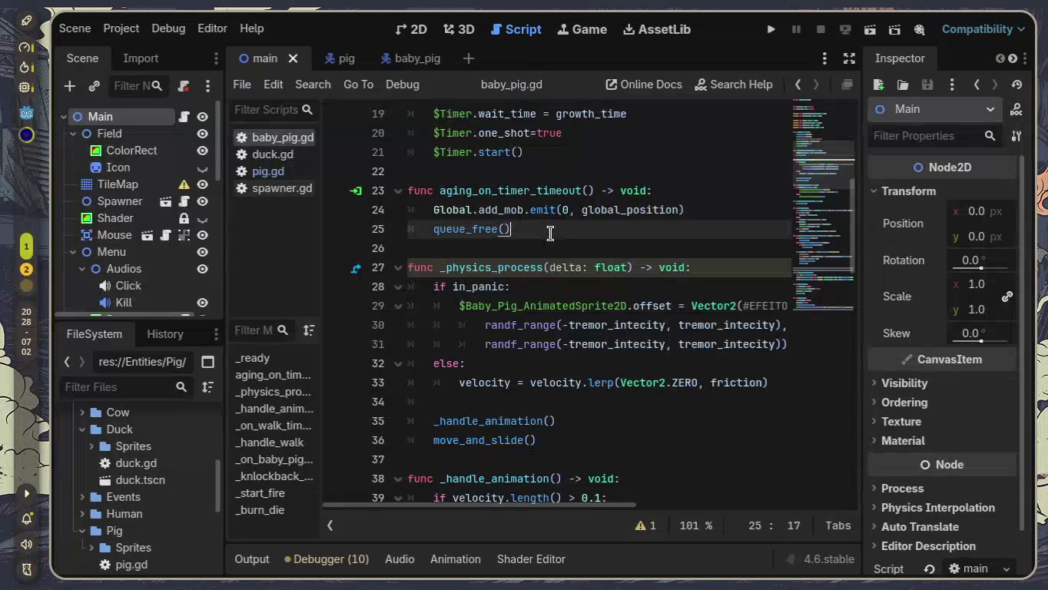
pyautogui.hotkey('ctrl', 'a')
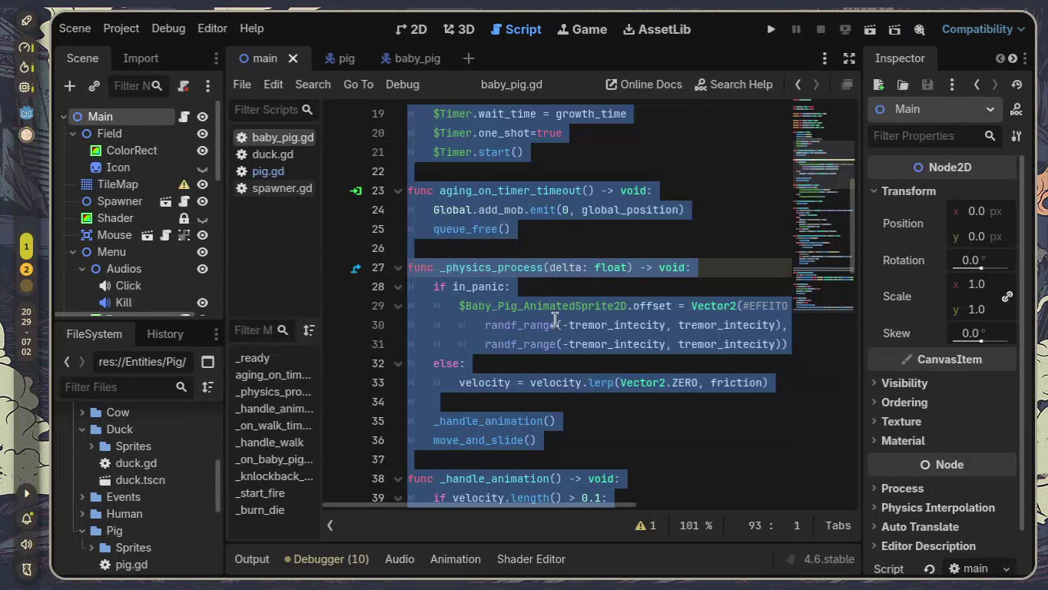
pyautogui.click(587, 268)
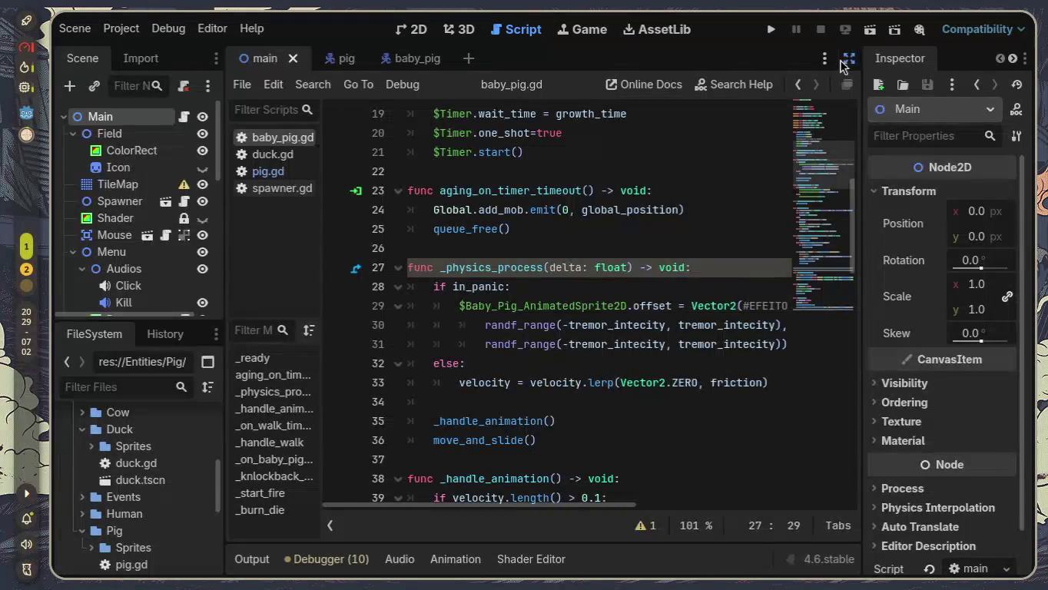
# Step: Enter distraction-free mode, then select the _physics_process function and the friction line 33
pyautogui.click(850, 57)
pyautogui.scroll(-3, 434, 301)
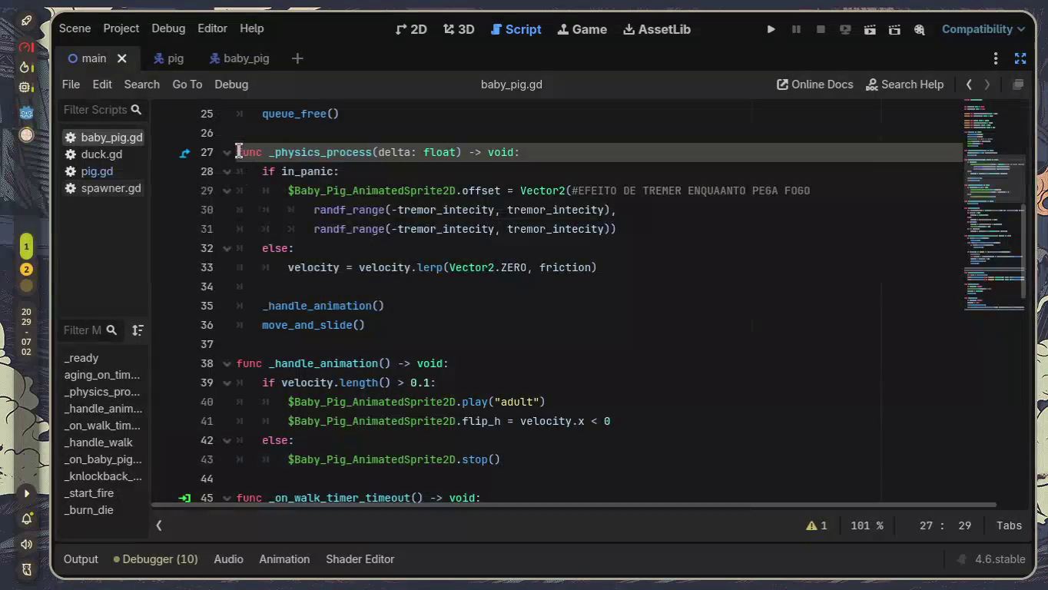
pyautogui.moveTo(236, 151)
pyautogui.mouseDown()
pyautogui.moveTo(261, 287)
pyautogui.moveTo(562, 331)
pyautogui.mouseUp()
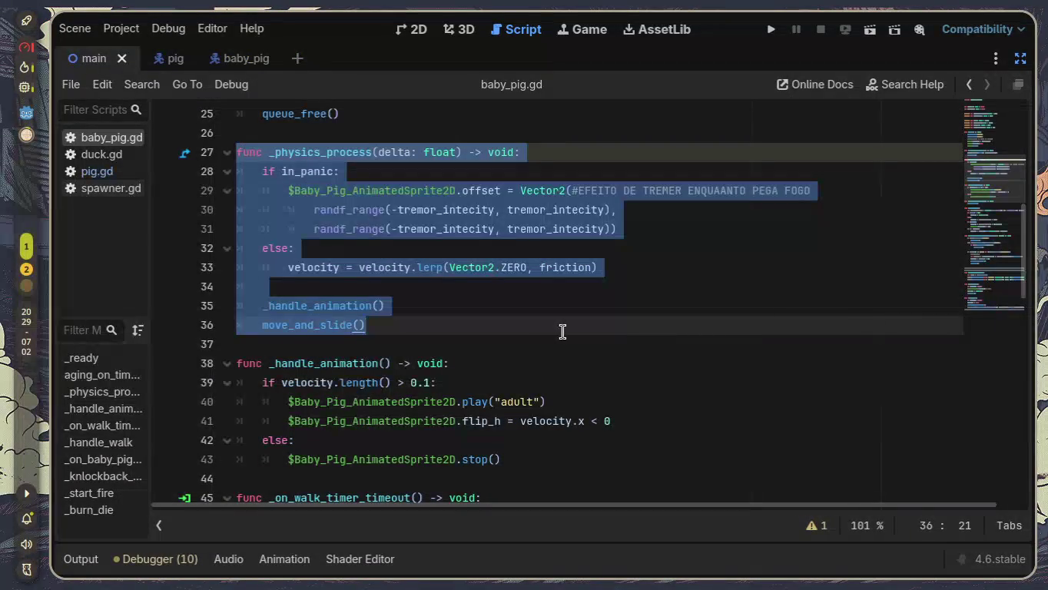
pyautogui.scroll(1, 584, 346)
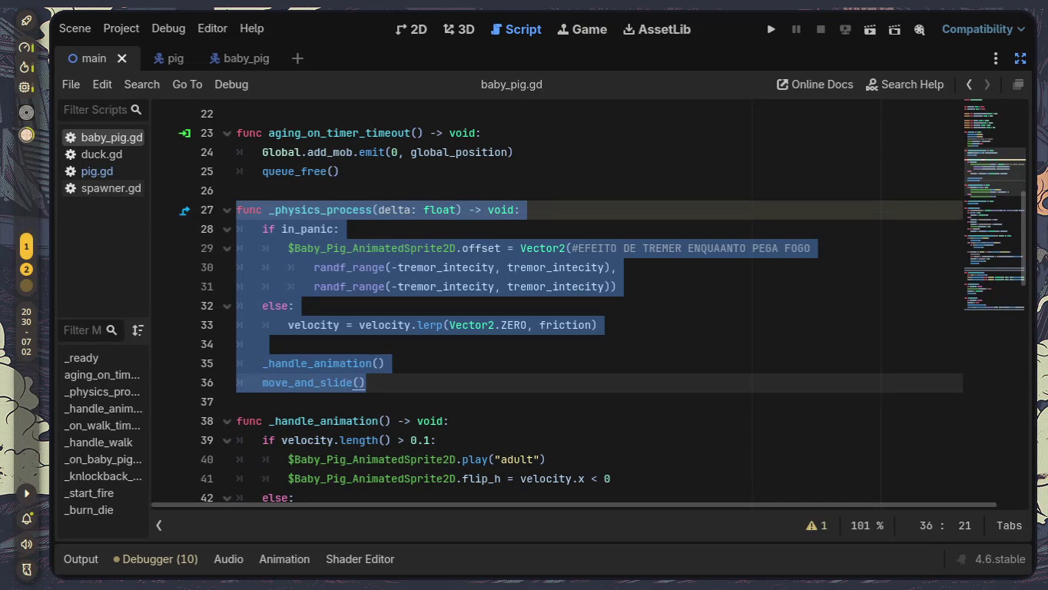
pyautogui.doubleClick(573, 324)
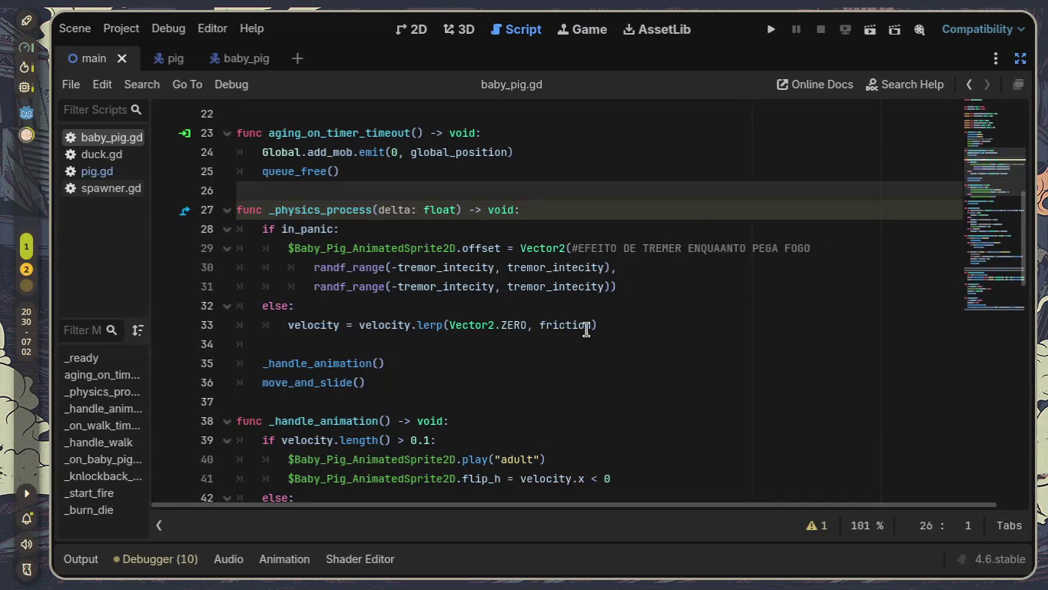
pyautogui.tripleClick(246, 325)
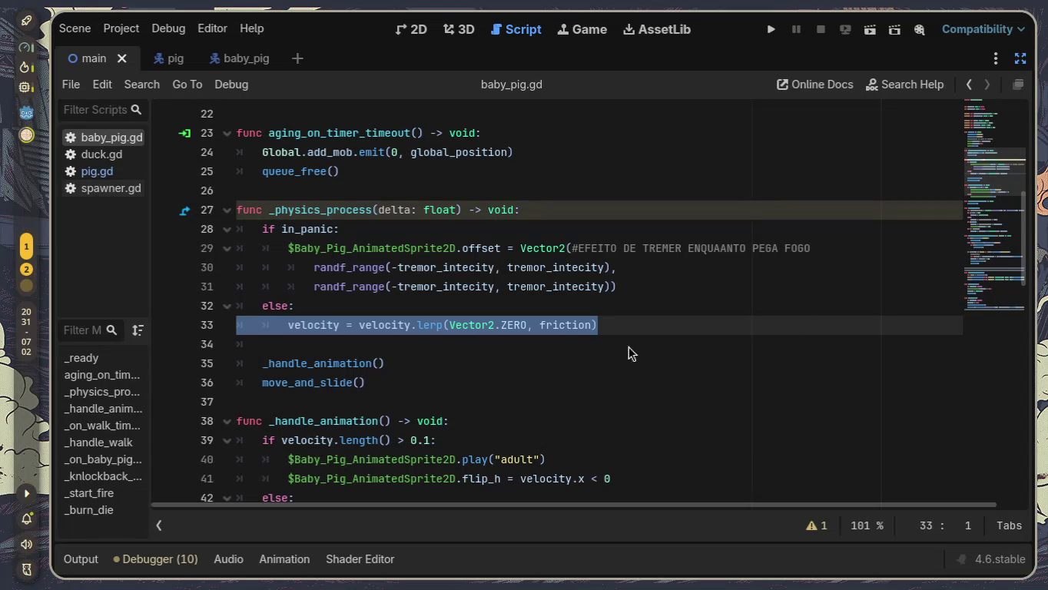
# Step: Replace the lerp expression on line 33 with Vector2(0, 0) and save baby_pig.gd
pyautogui.click(436, 340)
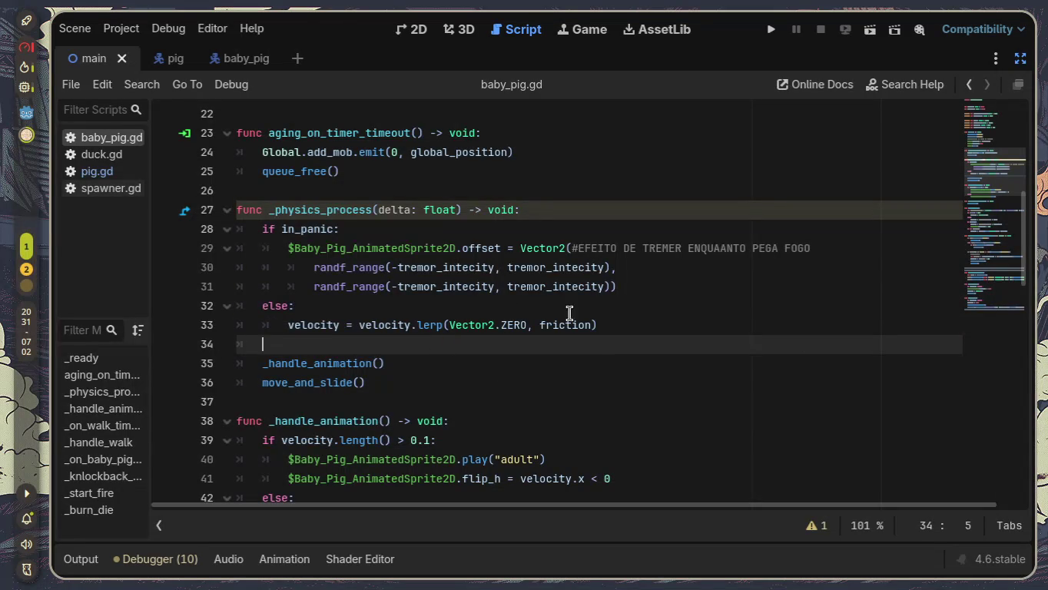
pyautogui.moveTo(603, 325); pyautogui.dragTo(270, 324)
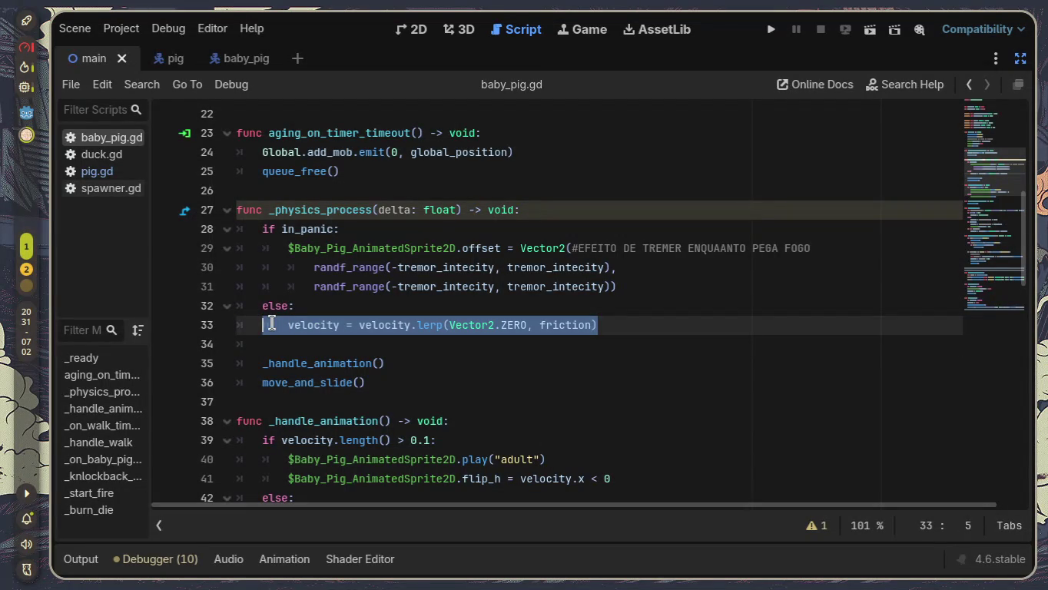
pyautogui.moveTo(271, 324)
pyautogui.mouseDown()
pyautogui.moveTo(461, 324)
pyautogui.moveTo(360, 323)
pyautogui.mouseUp()
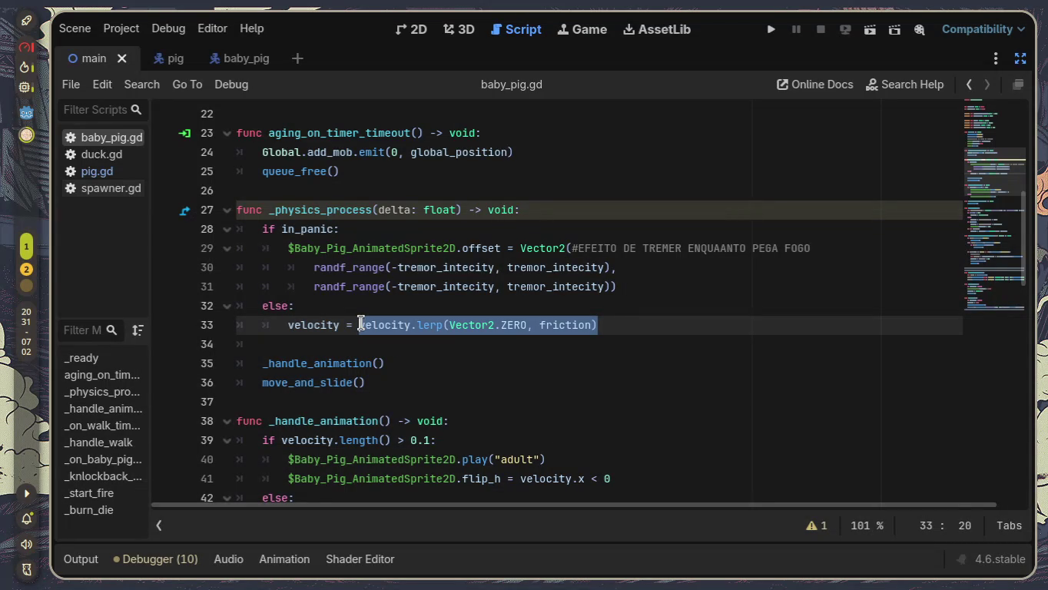
pyautogui.press('BackSpace')
pyautogui.write('vec')
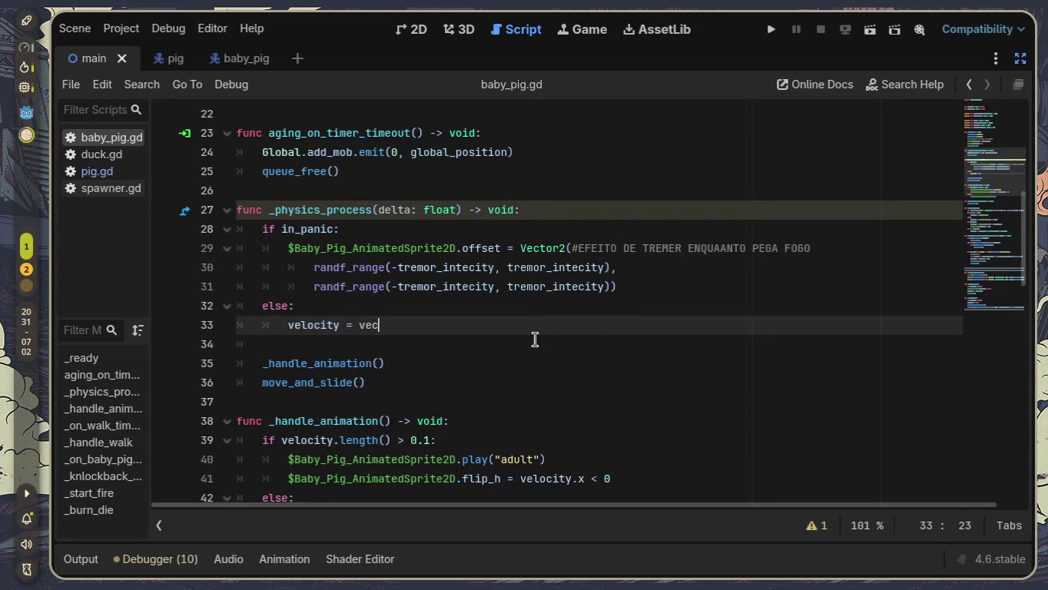
pyautogui.press('Return')
pyautogui.write('(')
pyautogui.write('0,0')
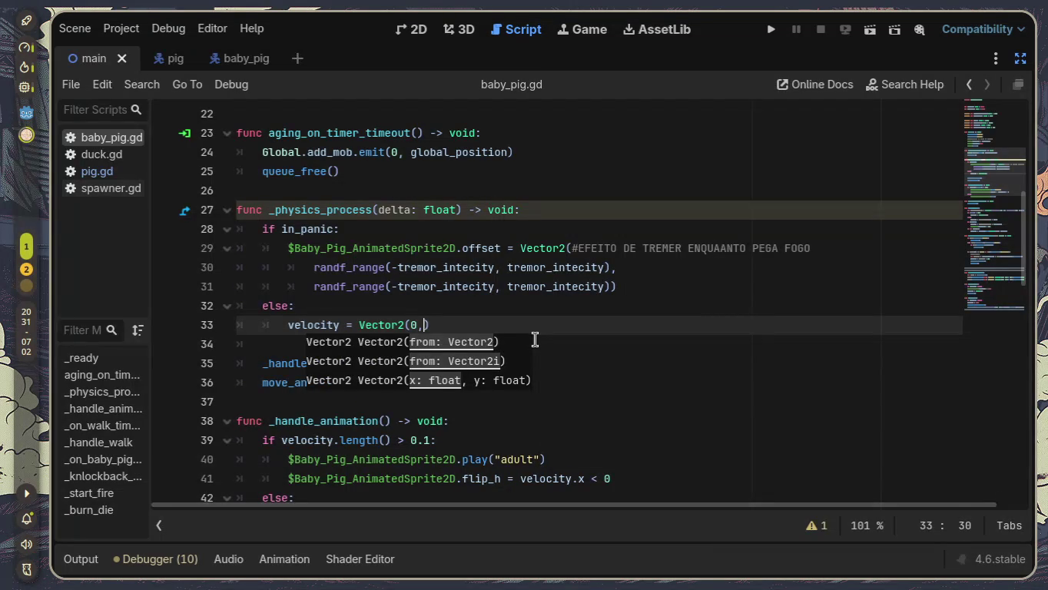
pyautogui.press('Left')
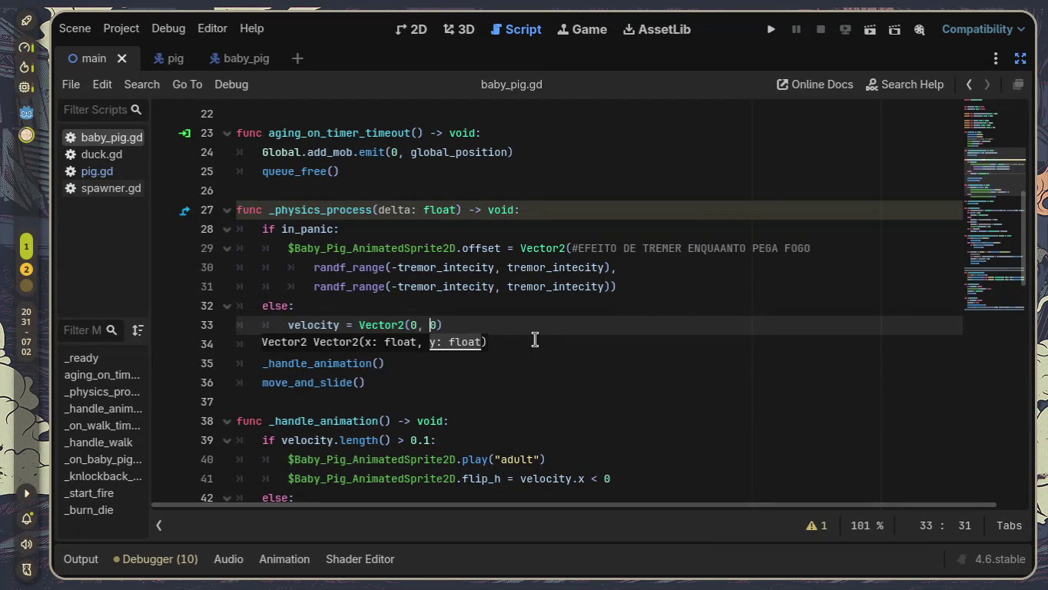
pyautogui.click(536, 340)
pyautogui.hotkey('ctrl', 's')
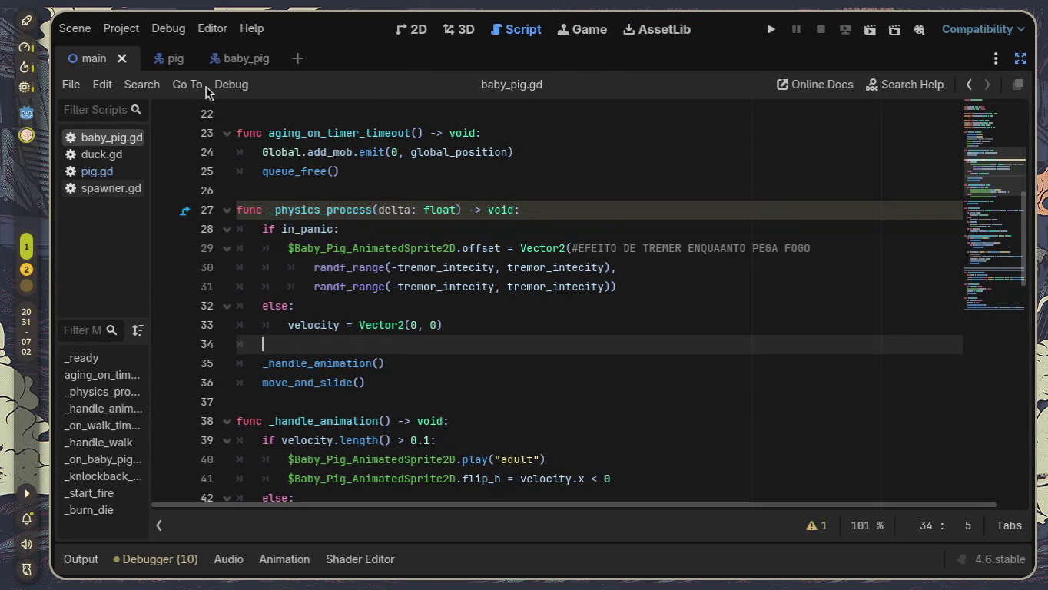
# Step: Run the project, spawn a few pigs in the field, then stop the game with F8
pyautogui.click(768, 29)
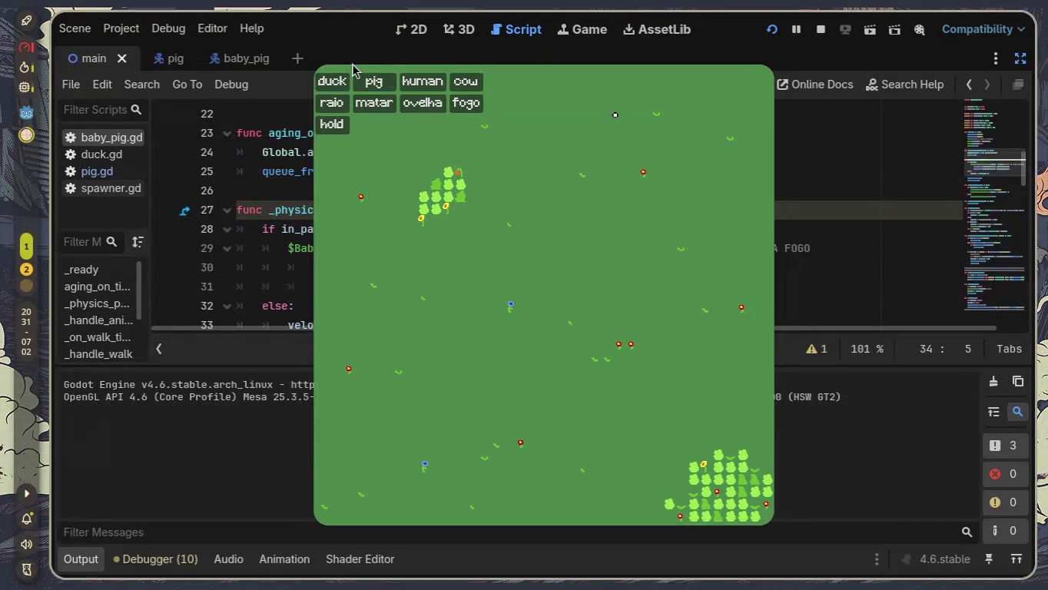
pyautogui.click(370, 72)
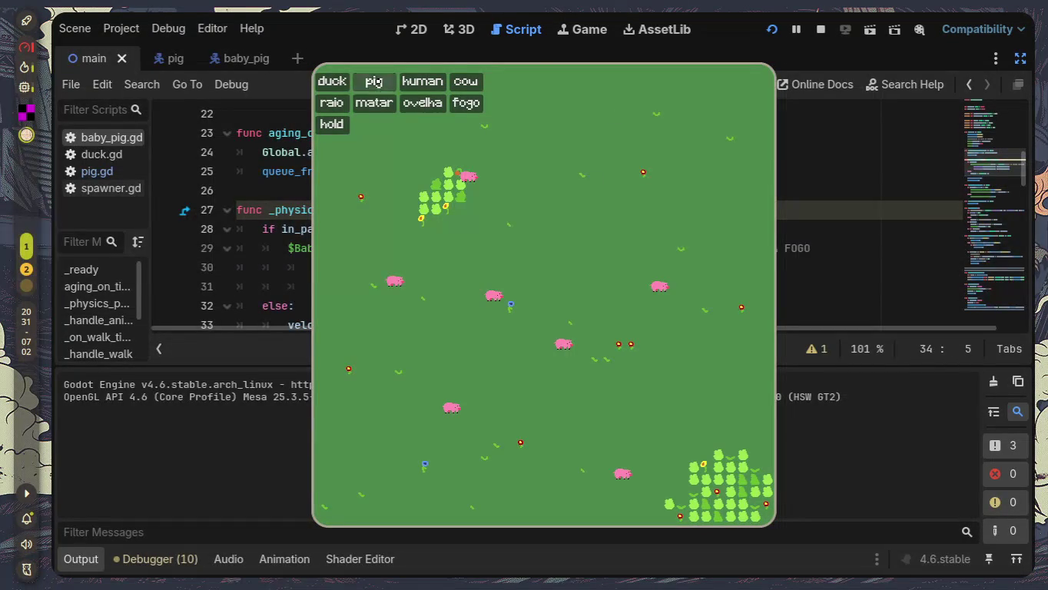
pyautogui.click(374, 82)
pyautogui.click(375, 82)
pyautogui.click(374, 82)
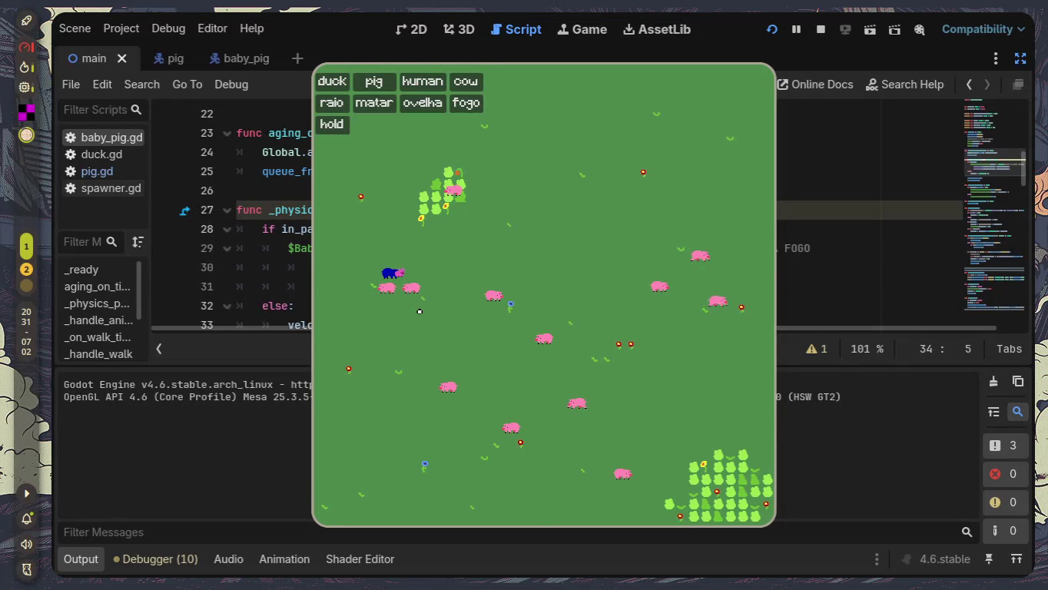
pyautogui.press('F8')
pyautogui.scroll(-1, 443, 275)
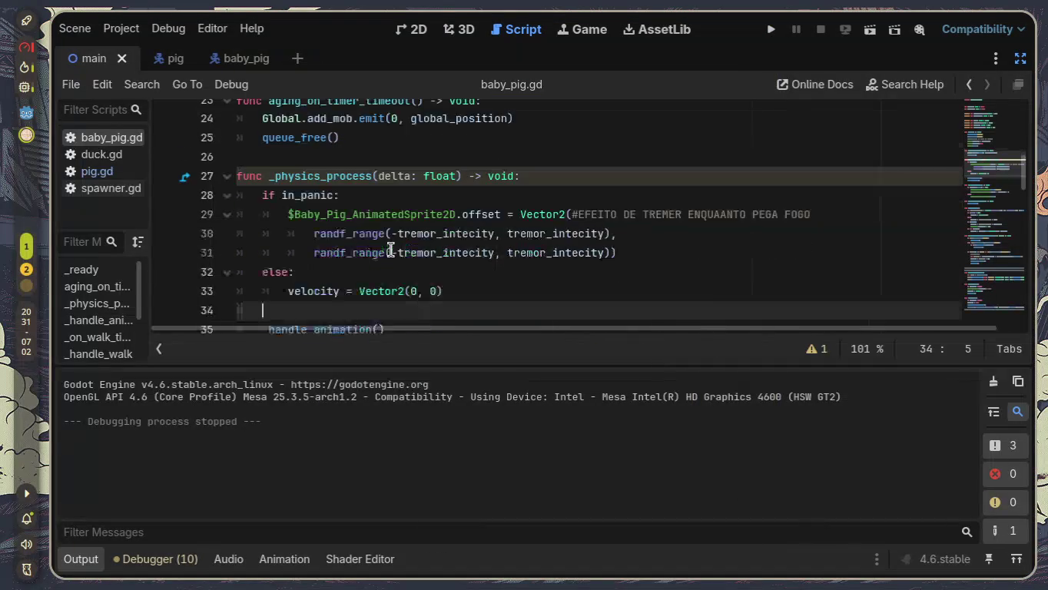
# Step: Delete the else branch on lines 32–33 and collapse the Output panel
pyautogui.moveTo(444, 268); pyautogui.dragTo(214, 247)
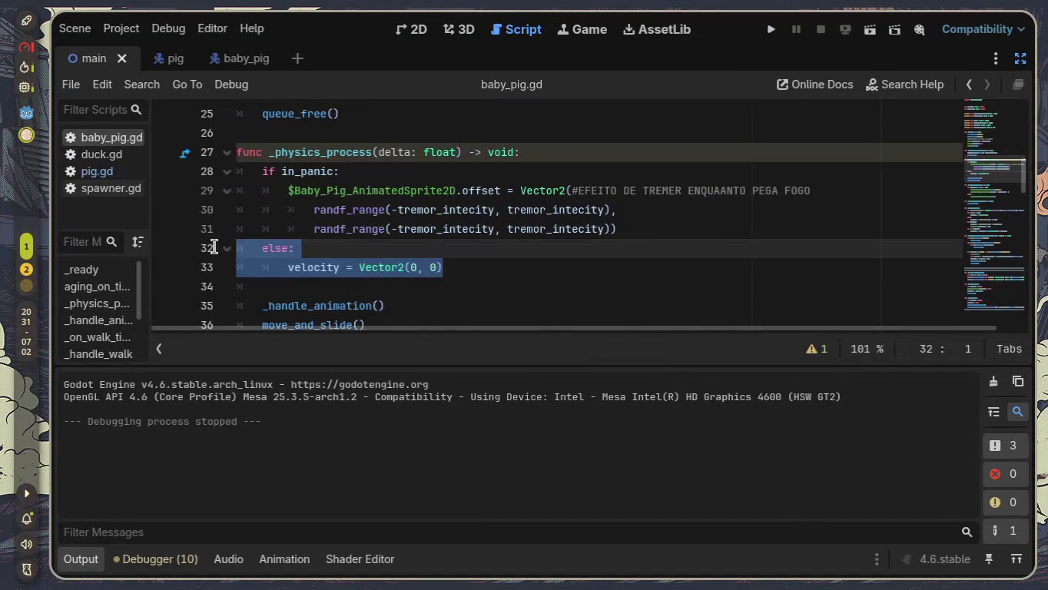
pyautogui.press('BackSpace')
pyautogui.press('Down')
pyautogui.press('BackSpace')
pyautogui.press('BackSpace')
pyautogui.press('Return')
pyautogui.press('BackSpace')
pyautogui.press('BackSpace')
pyautogui.press('BackSpace')
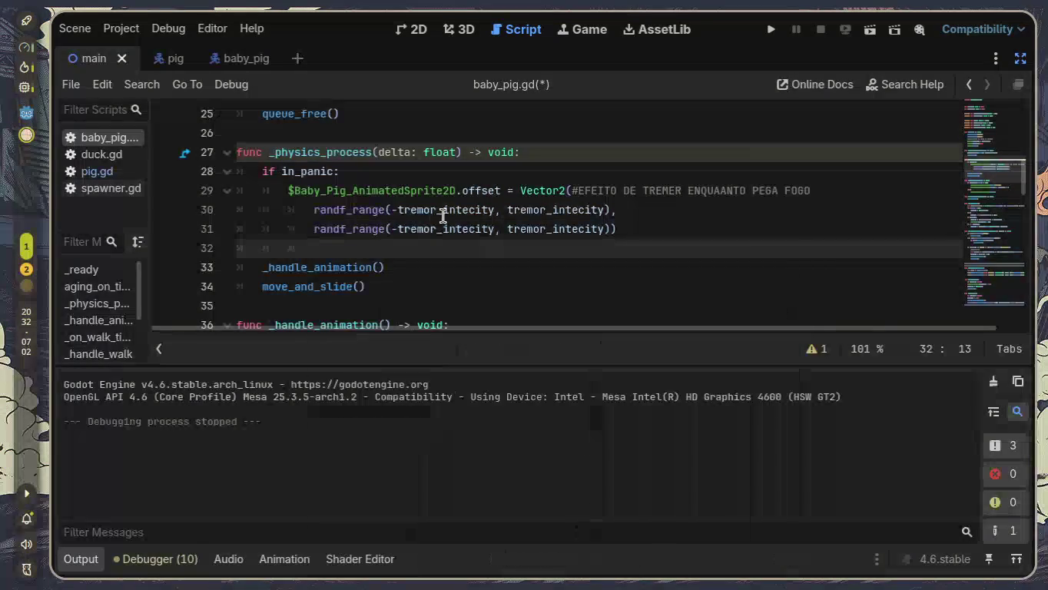
pyautogui.scroll(-2, 443, 217)
pyautogui.click(443, 152)
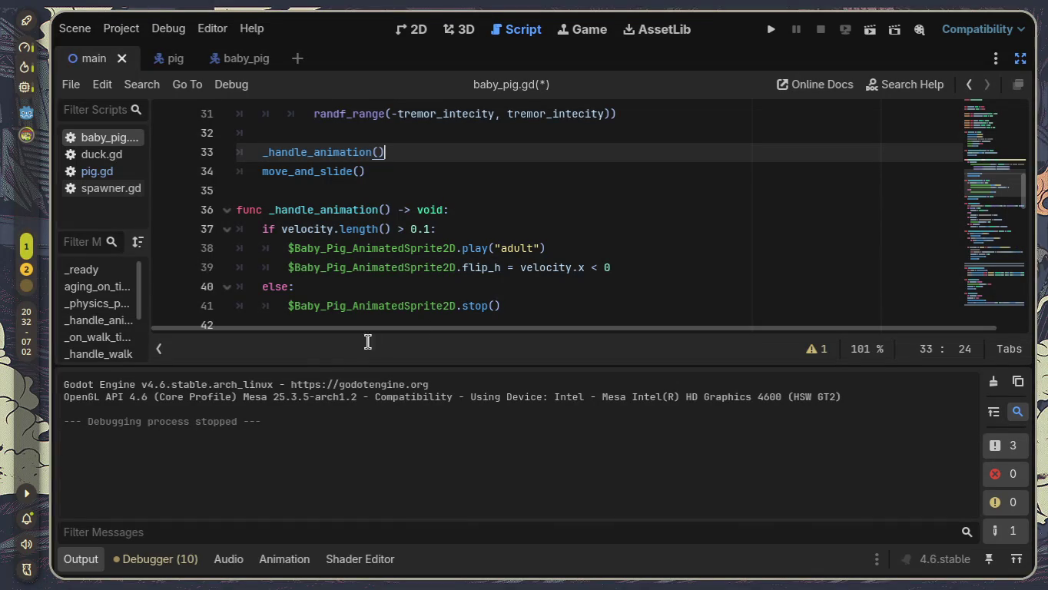
pyautogui.click(83, 561)
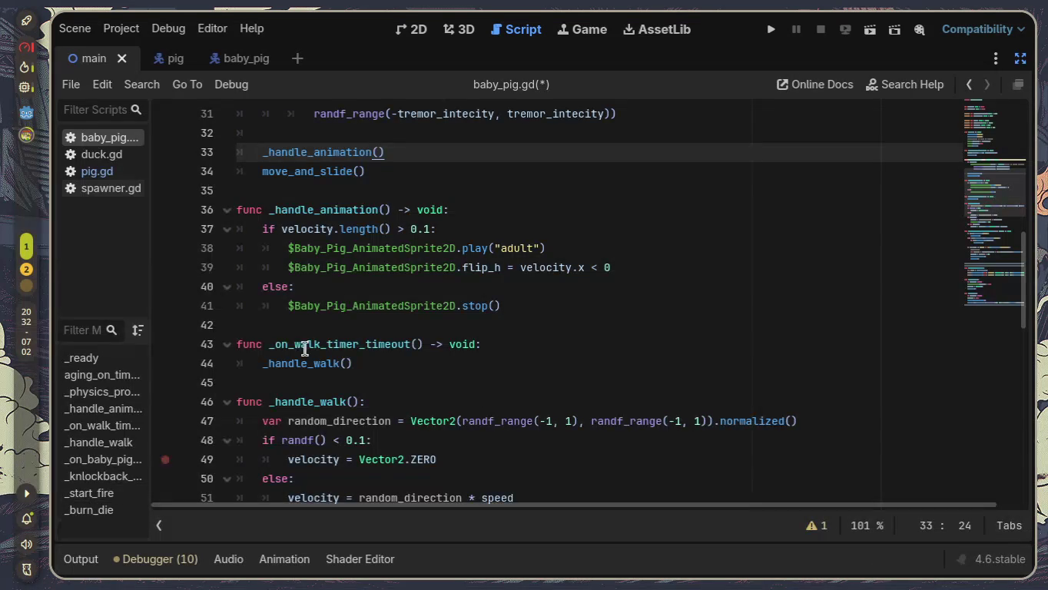
# Step: Select the _on_walk_timer_timeout function code around lines 47–56
pyautogui.scroll(-1, 419, 230)
pyautogui.scroll(-2, 424, 247)
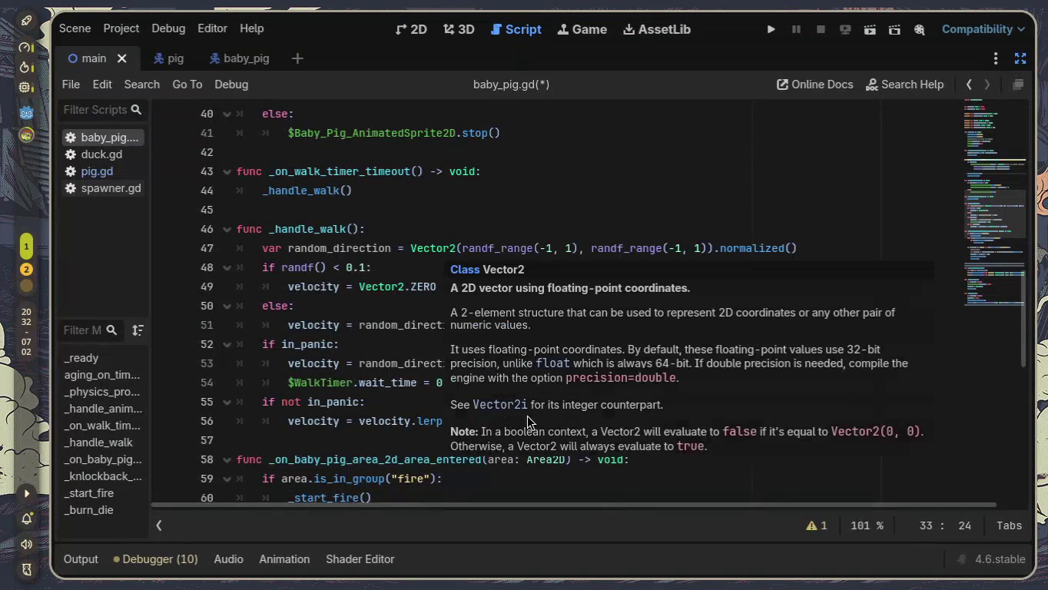
pyautogui.click(600, 421)
pyautogui.keyDown('shift'); pyautogui.click(156, 275); pyautogui.keyUp('shift')
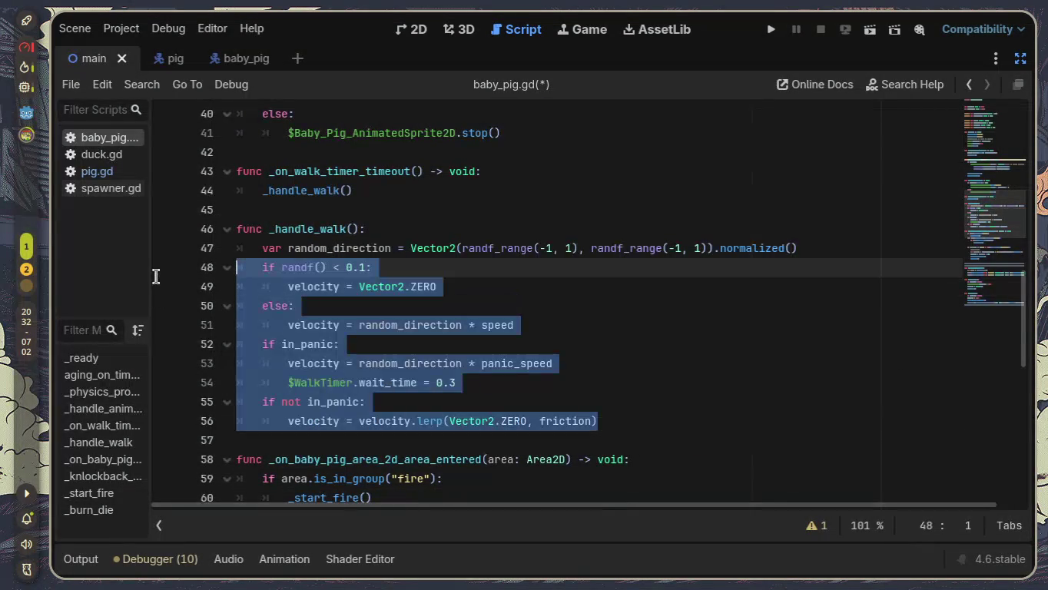
pyautogui.moveTo(156, 275); pyautogui.dragTo(165, 254)
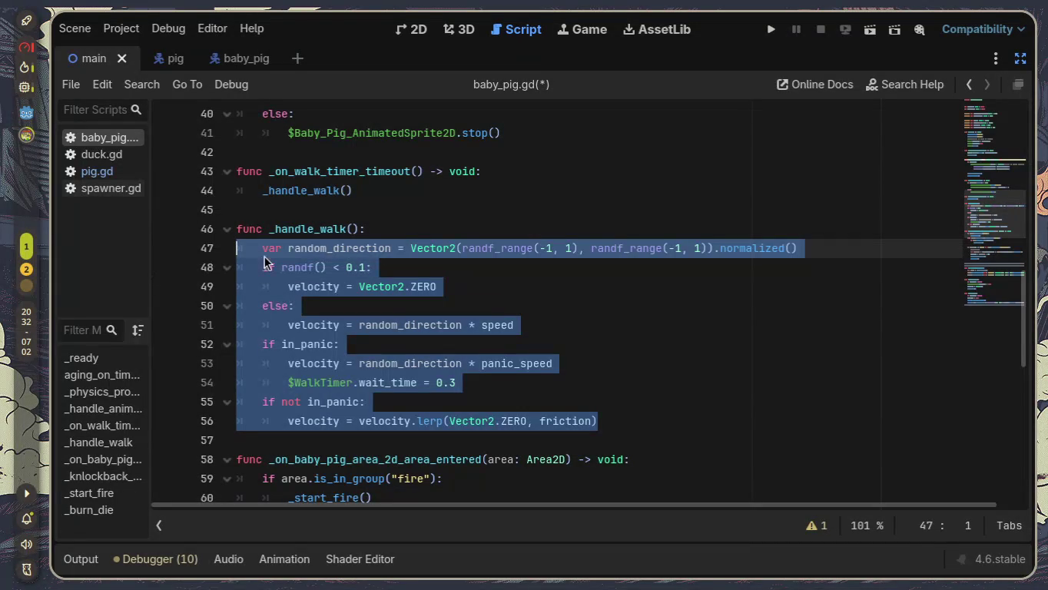
pyautogui.click(441, 265)
pyautogui.moveTo(352, 191); pyautogui.dragTo(234, 170)
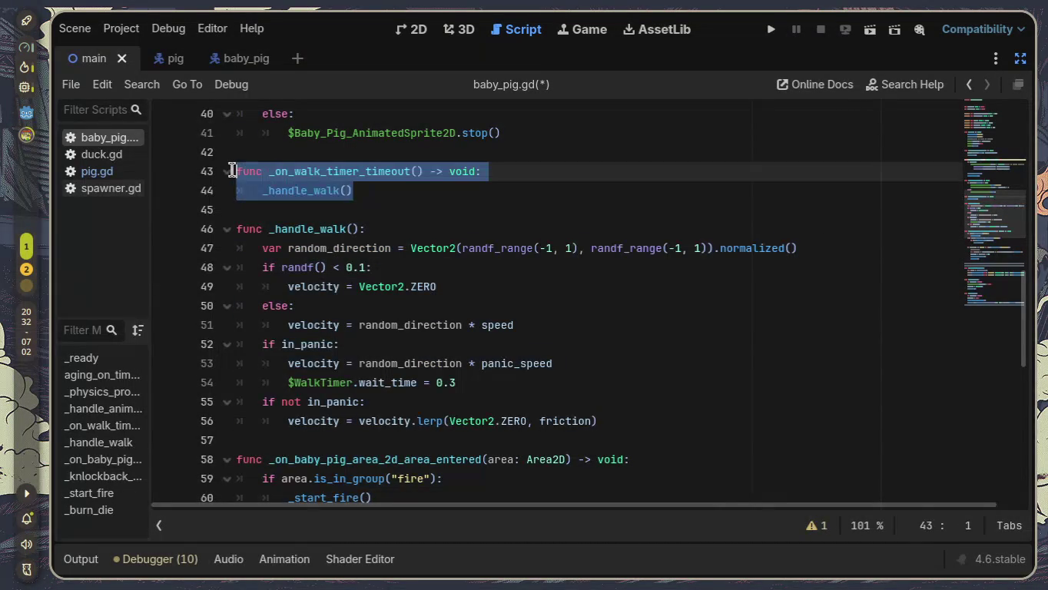
# Step: Exit distraction-free mode to restore the Scene, FileSystem and Inspector docks
pyautogui.click(1020, 59)
pyautogui.click(460, 287)
pyautogui.scroll(2, 430, 292)
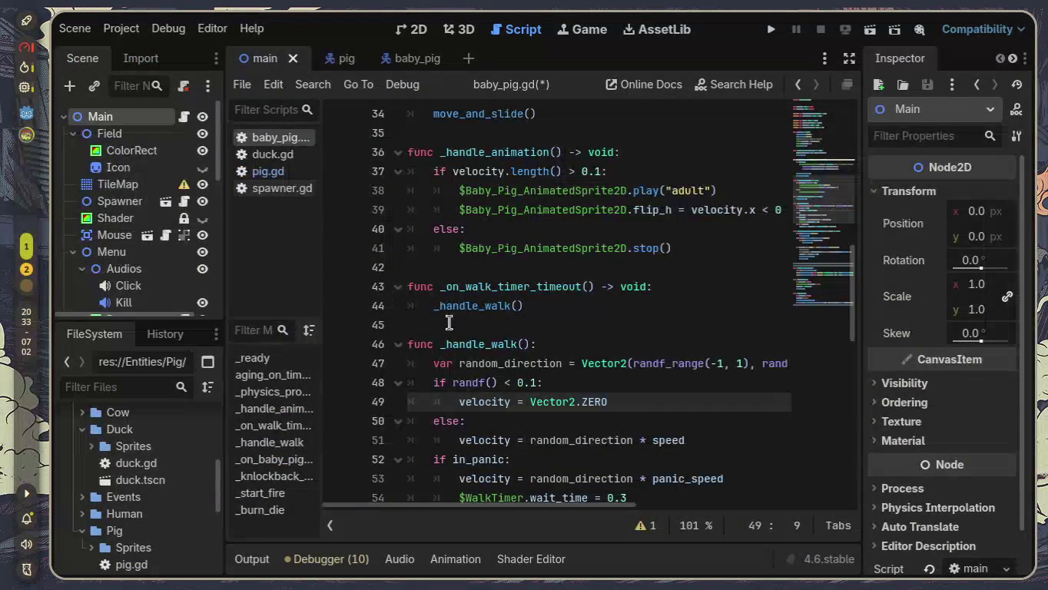
# Step: Open the baby_pig scene and review WalkTimer's groups, wait time and autostart settings
pyautogui.click(399, 60)
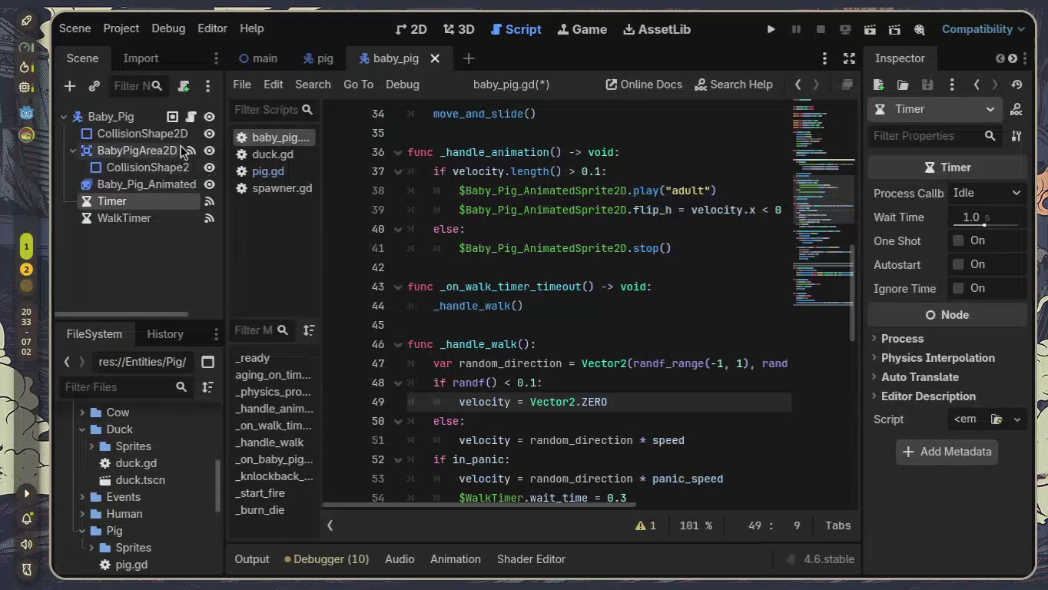
pyautogui.click(207, 219)
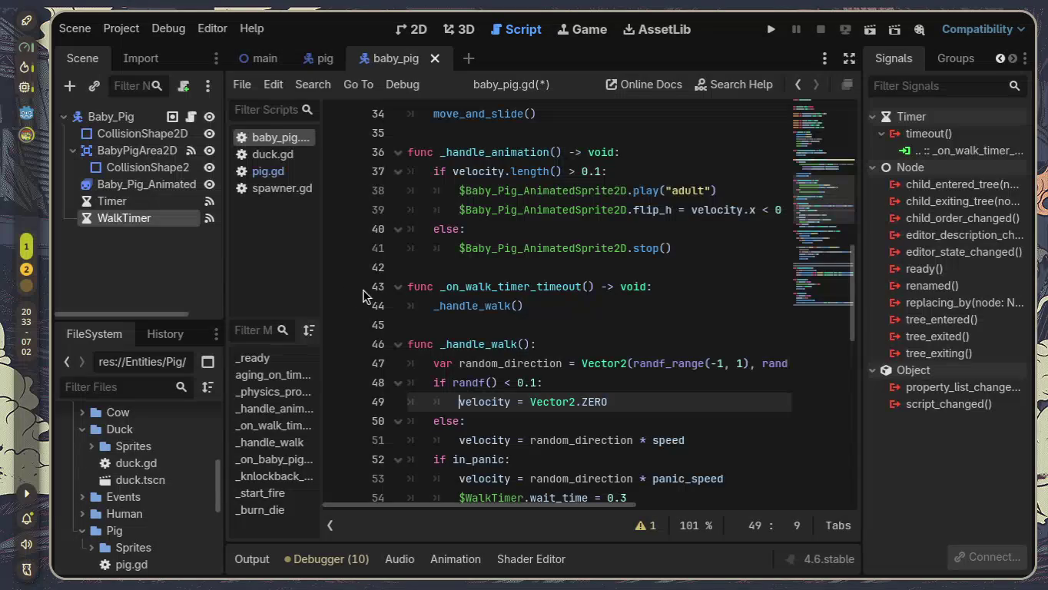
pyautogui.click(399, 289)
pyautogui.click(399, 289)
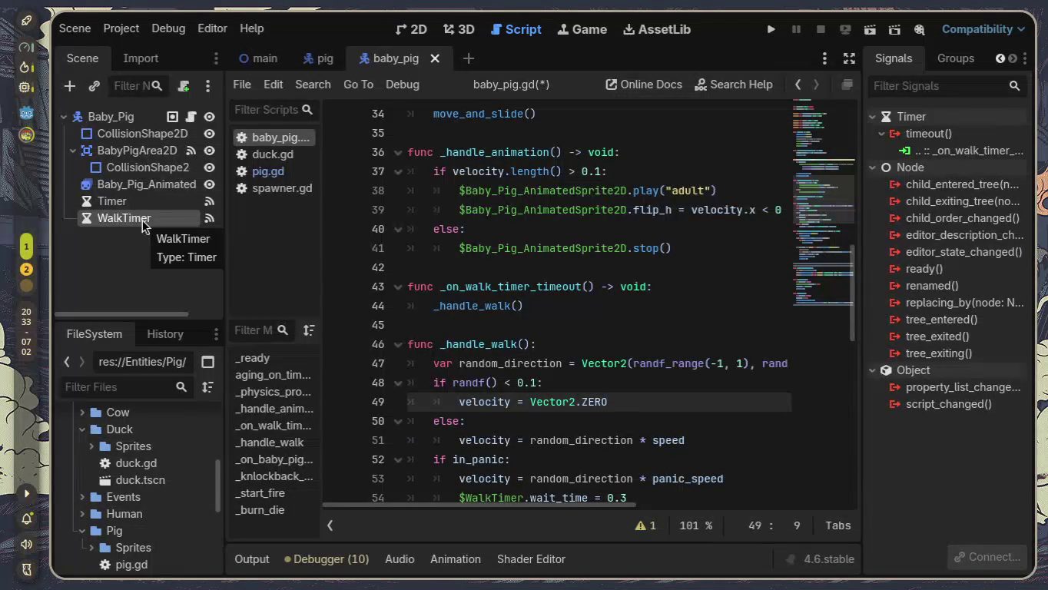
pyautogui.click(966, 61)
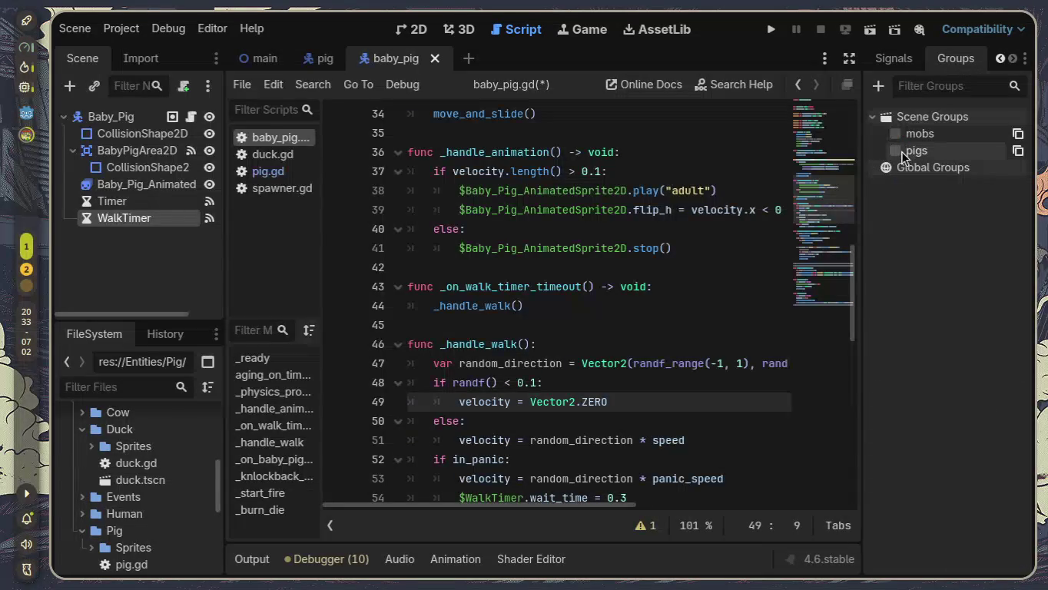
pyautogui.click(1001, 58)
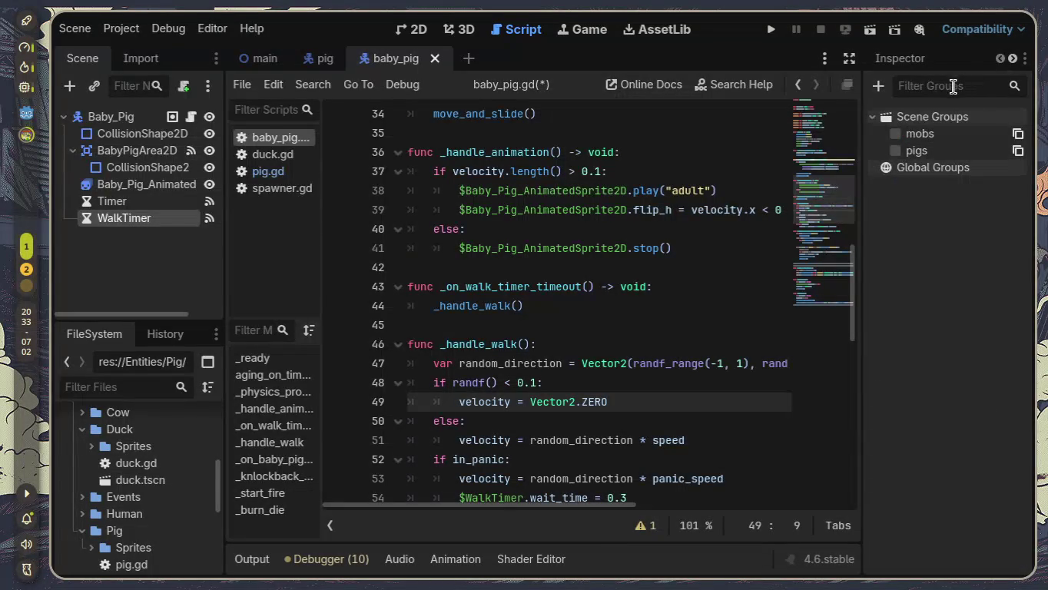
pyautogui.click(917, 61)
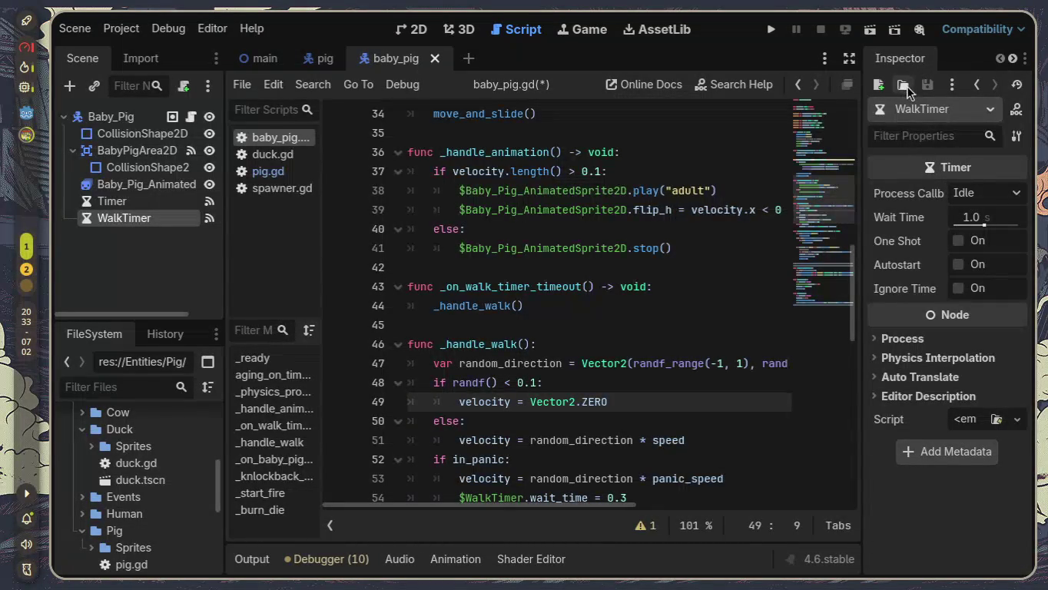
pyautogui.click(209, 219)
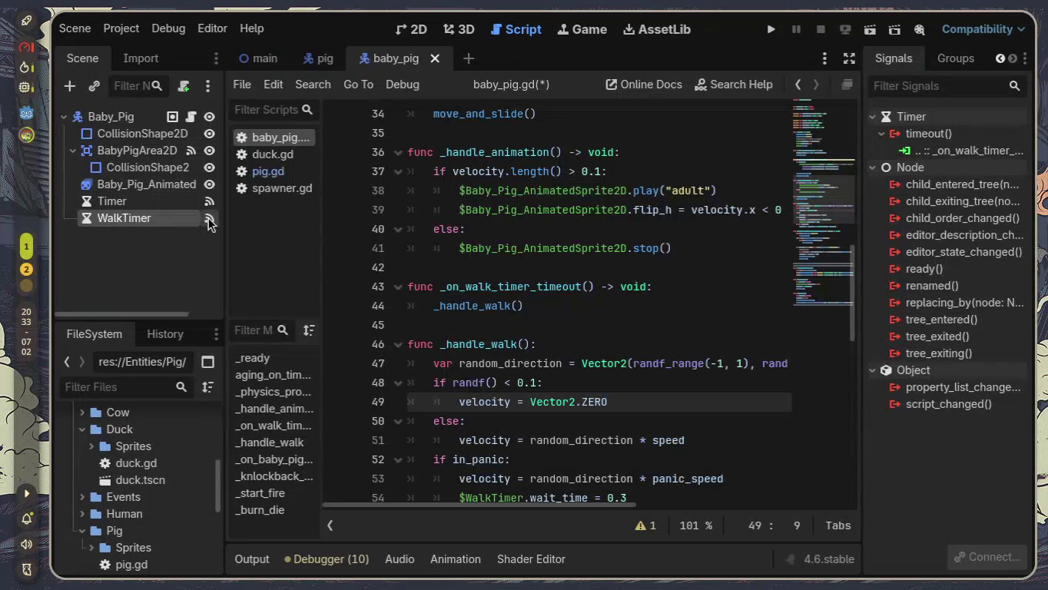
# Step: Compare the signal connections of the Timer and WalkTimer nodes
pyautogui.press('Up')
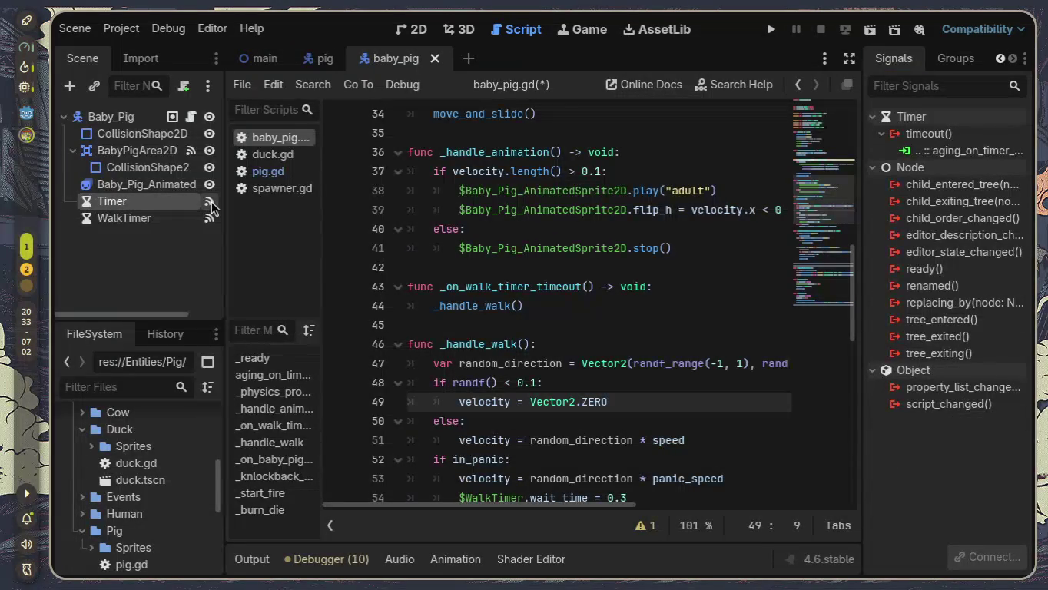
pyautogui.press('Down')
pyautogui.press('Up')
pyautogui.press('Down')
pyautogui.press('Up')
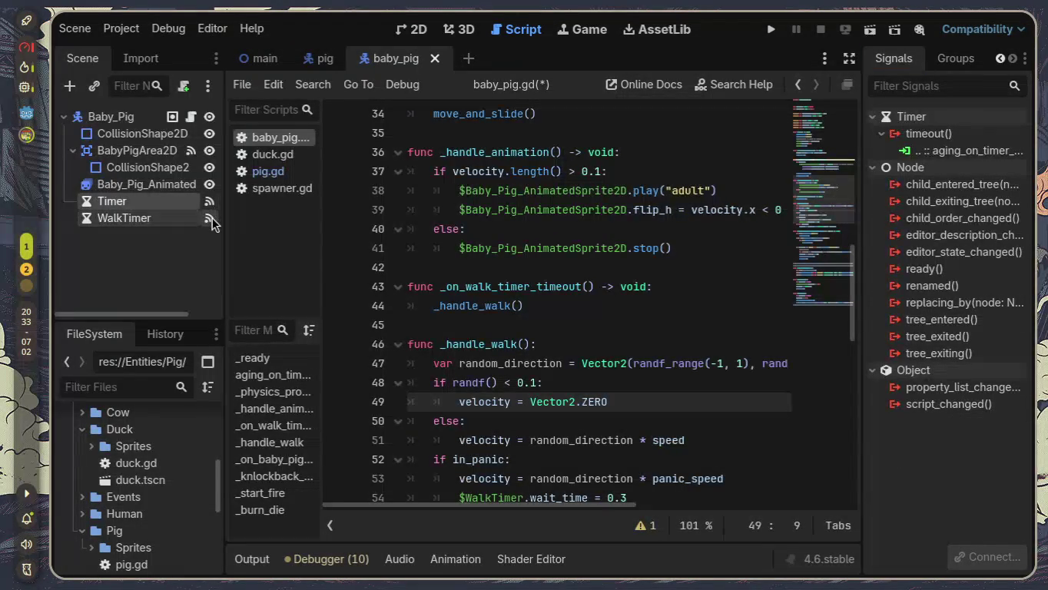
pyautogui.press('Down')
pyautogui.press('Up')
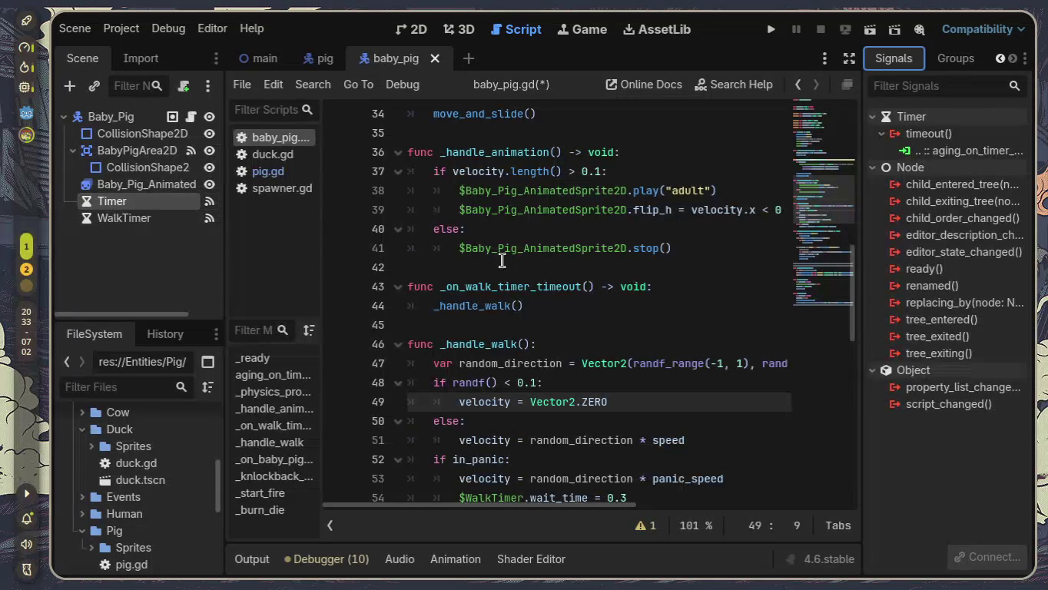
pyautogui.scroll(1, 605, 276)
pyautogui.scroll(10, 604, 276)
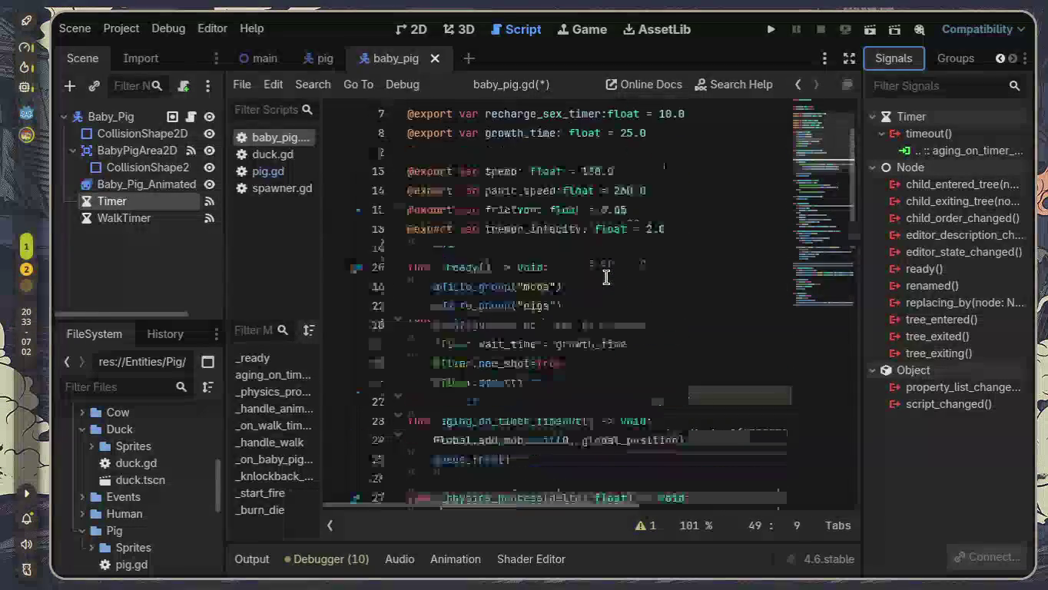
pyautogui.scroll(1, 606, 277)
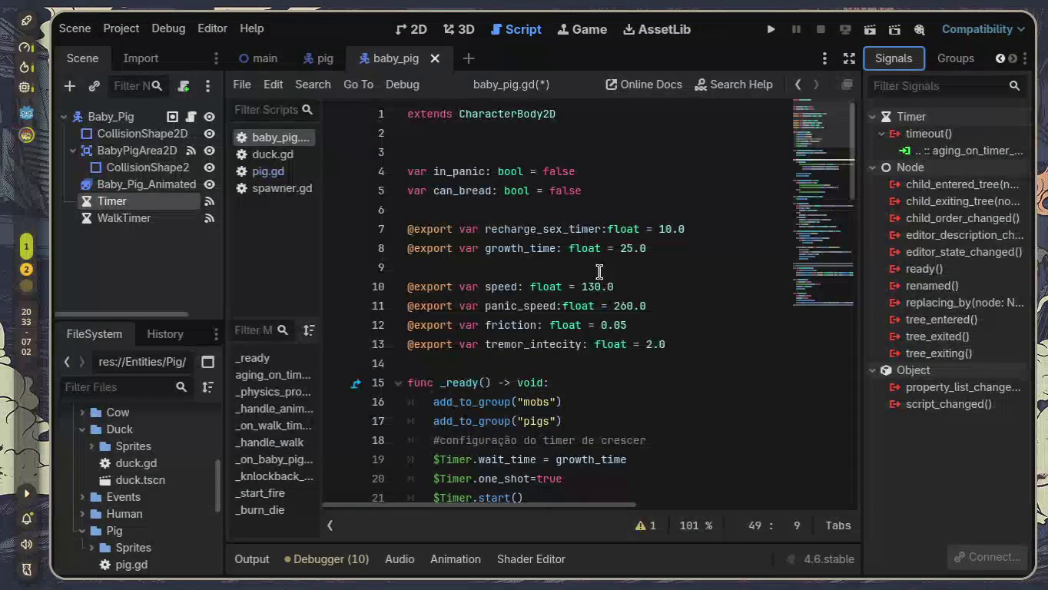
pyautogui.scroll(-1, 532, 327)
pyautogui.scroll(1, 534, 332)
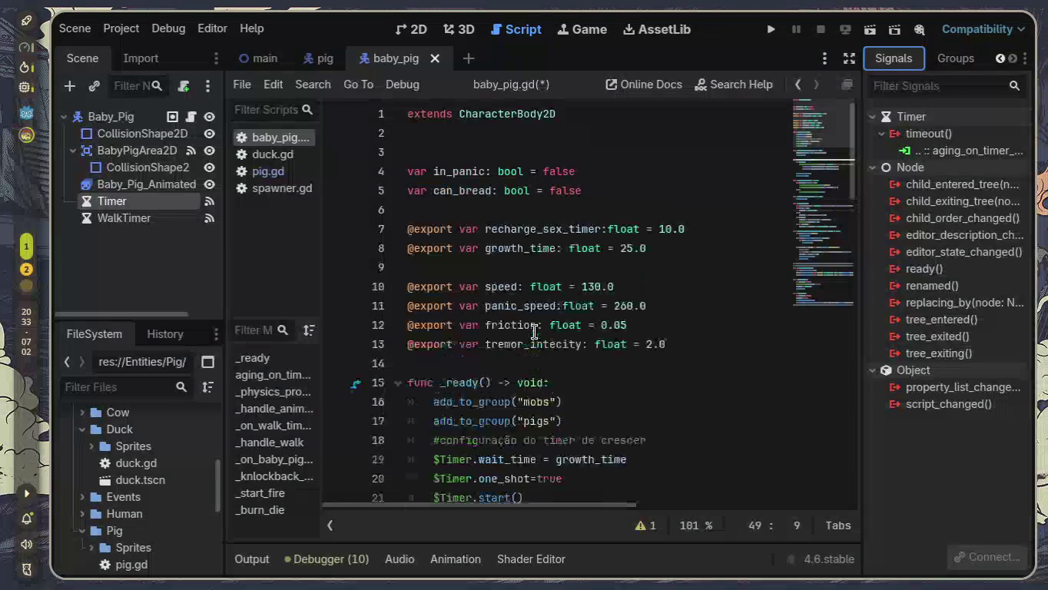
pyautogui.scroll(-2, 534, 332)
pyautogui.scroll(-2, 534, 332)
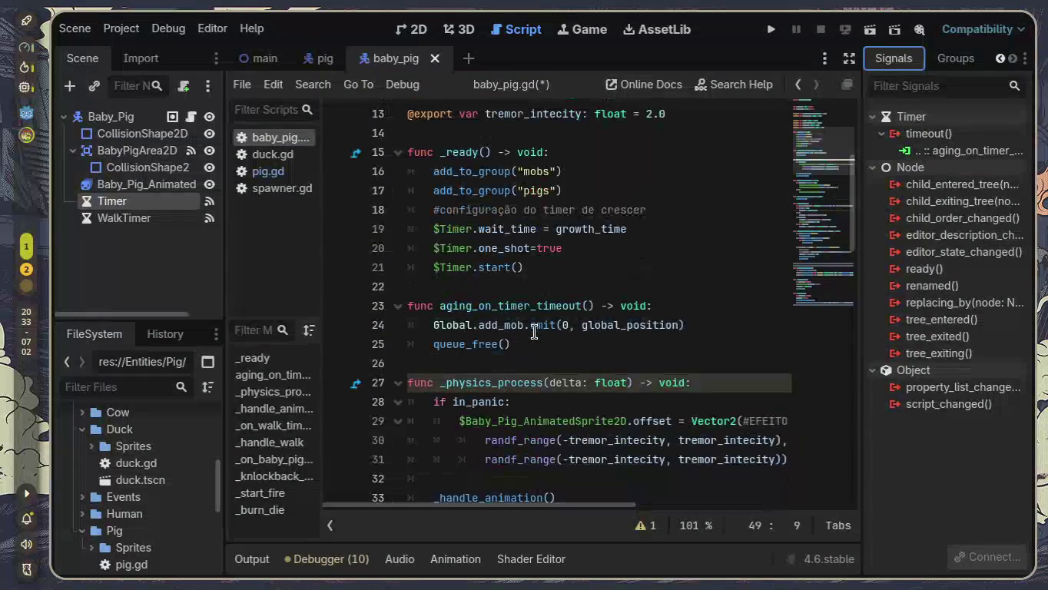
pyautogui.scroll(-1, 534, 332)
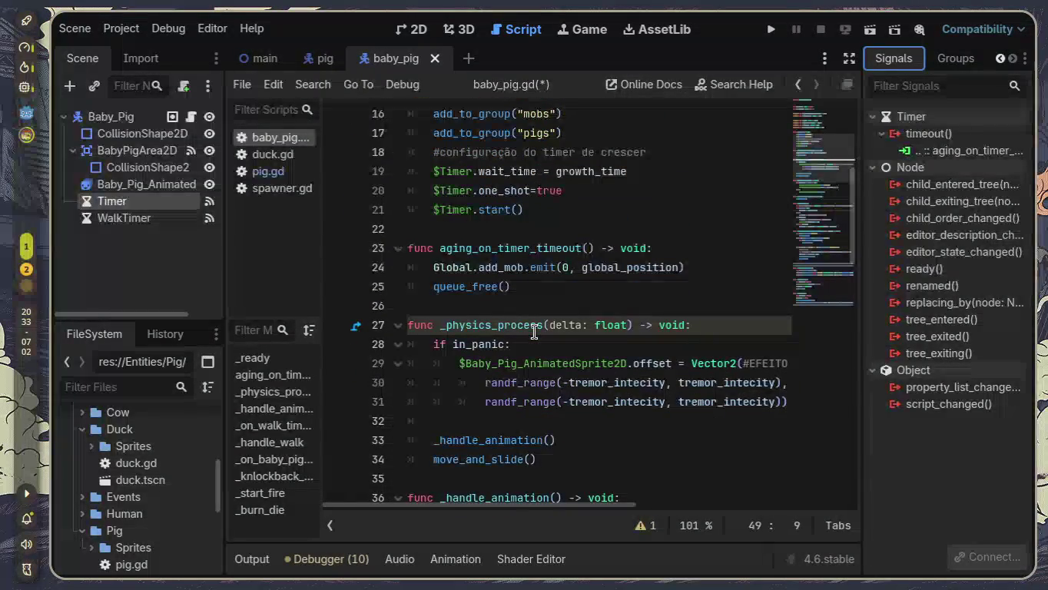
pyautogui.scroll(-1, 523, 325)
pyautogui.scroll(1, 530, 315)
# Step: Change growth_time on line 8 from 25.0 to 5.0 and save baby_pig.gd
pyautogui.scroll(4, 537, 299)
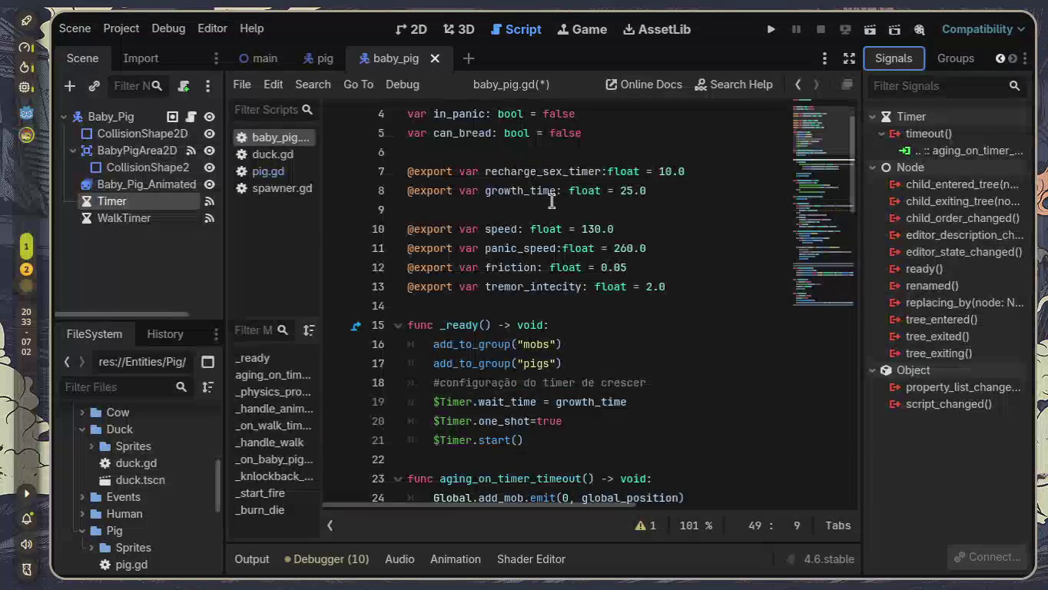
pyautogui.doubleClick(627, 190)
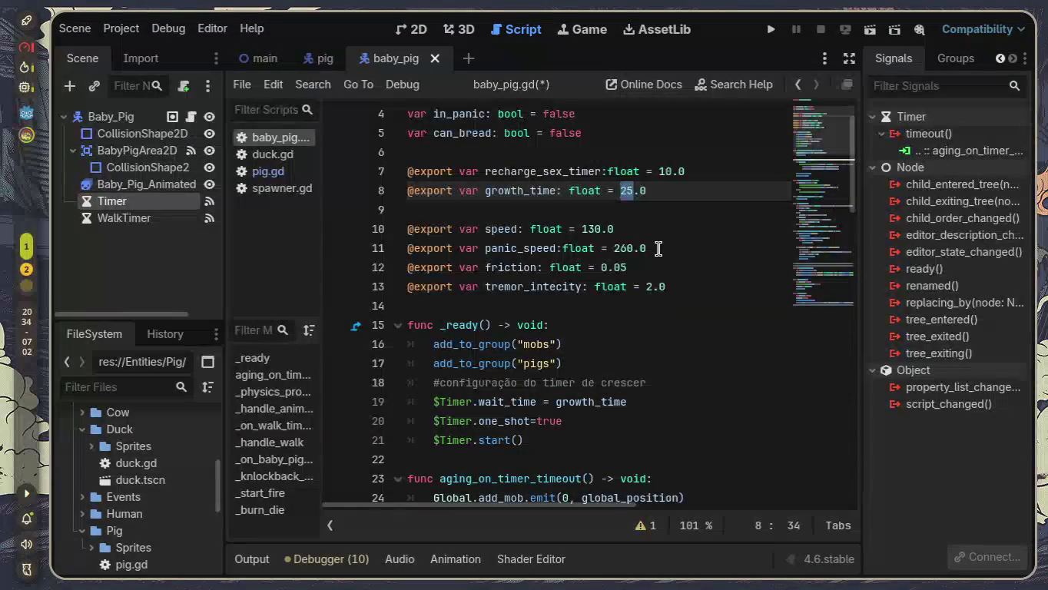
pyautogui.write('5')
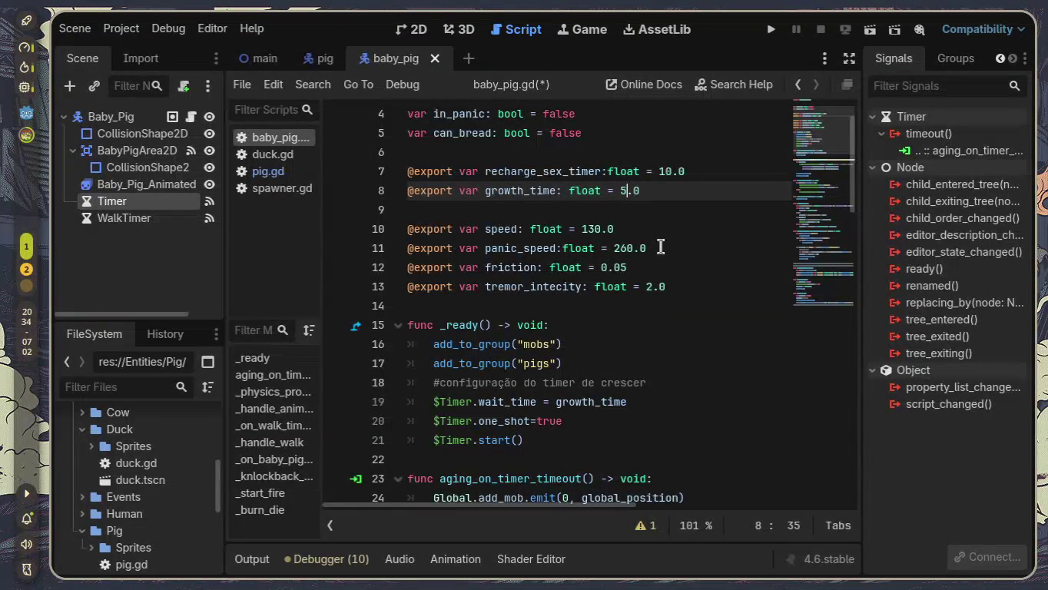
pyautogui.hotkey('ctrl', 's')
pyautogui.scroll(-1, 665, 247)
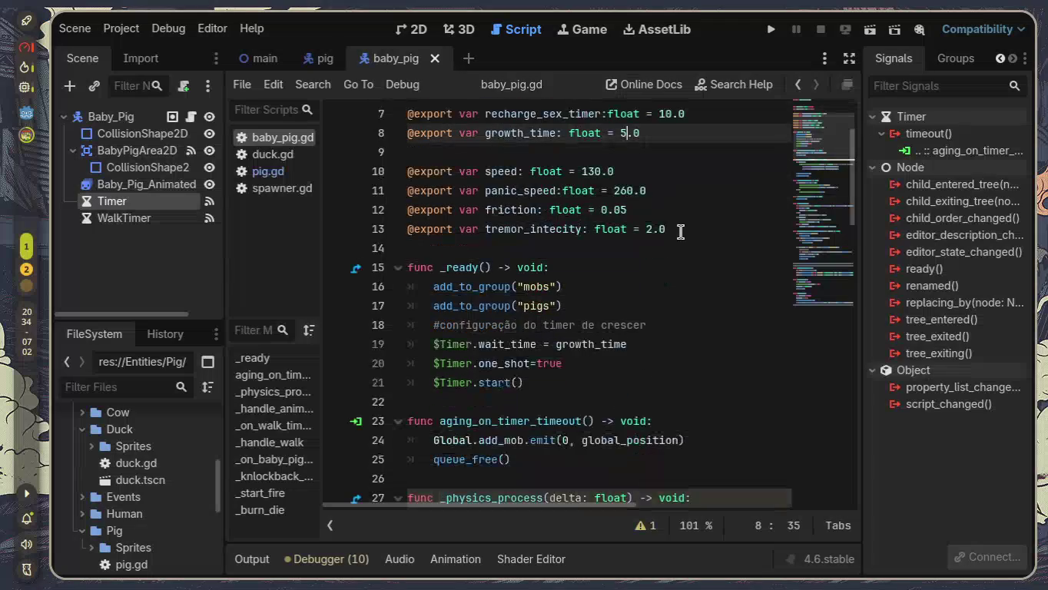
pyautogui.scroll(-2, 671, 255)
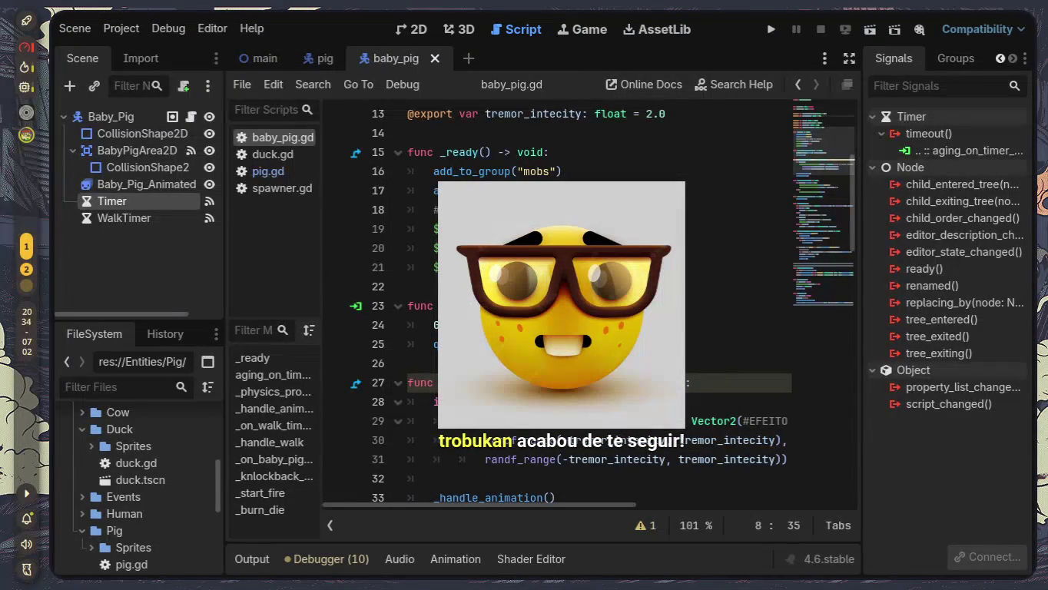
pyautogui.scroll(-5, 557, 307)
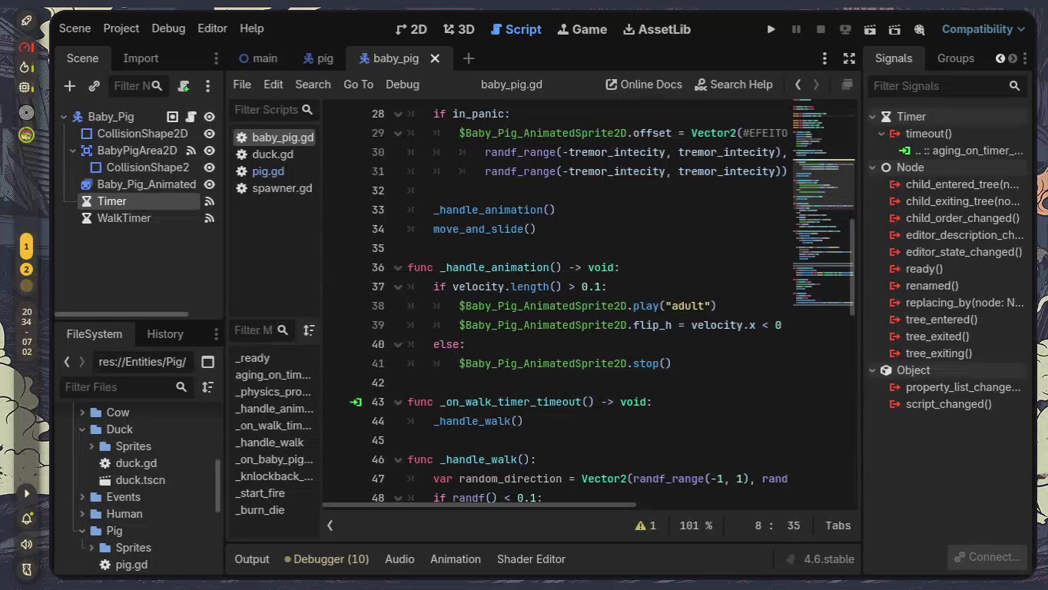
# Step: Paste the current_velocity variable declaration below the exports
pyautogui.scroll(5, 642, 257)
pyautogui.scroll(4, 641, 257)
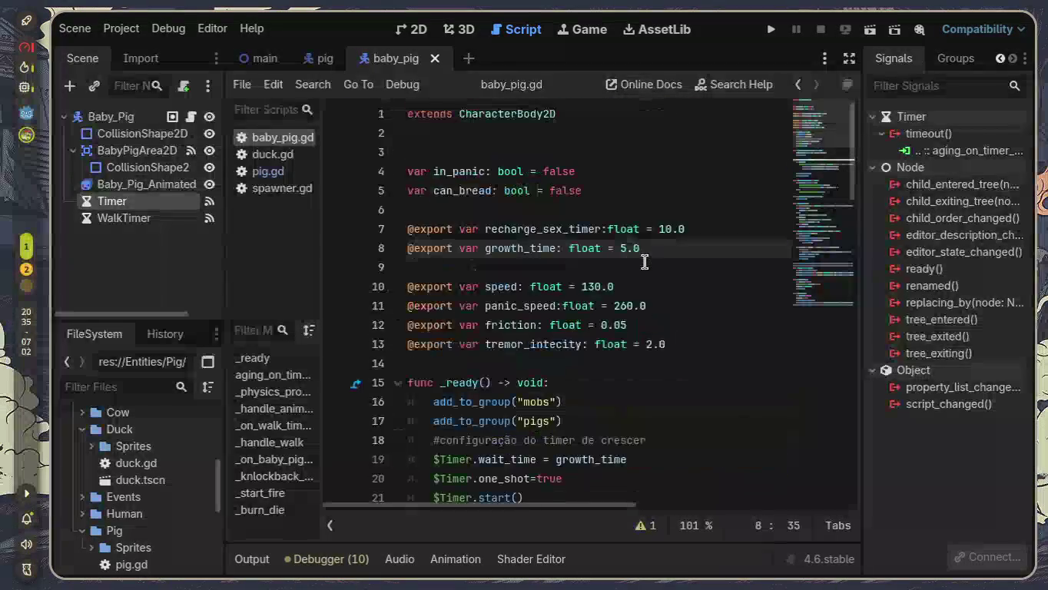
pyautogui.scroll(-1, 683, 272)
pyautogui.click(739, 300)
pyautogui.write('var current_velocity: Vector2 = Vector2.ZERO')
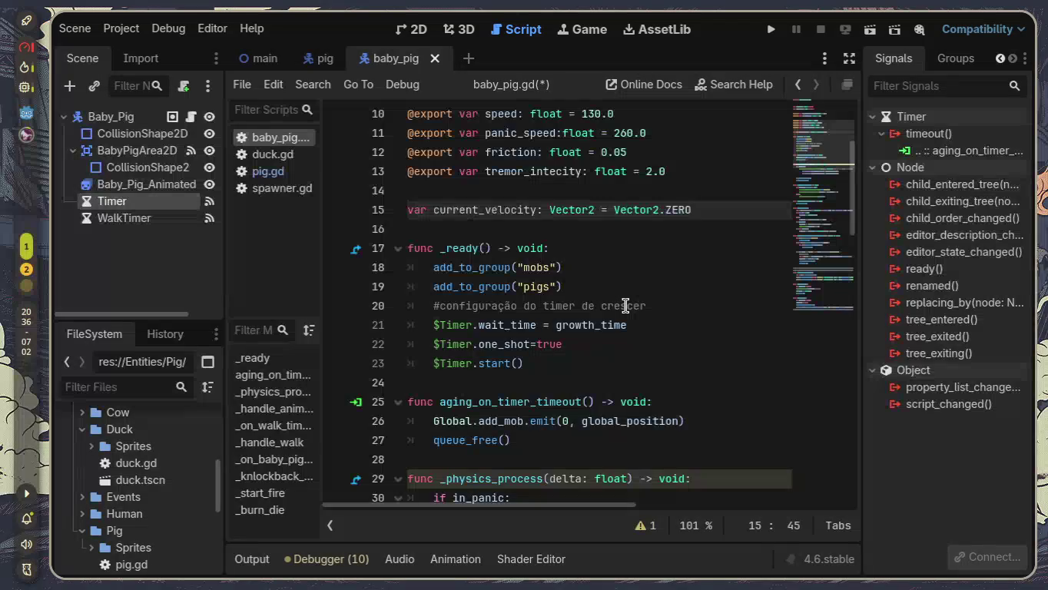
# Step: At the end of _ready, add the condition 'if $WalkTimer.is_stopped():'
pyautogui.scroll(-1, 626, 306)
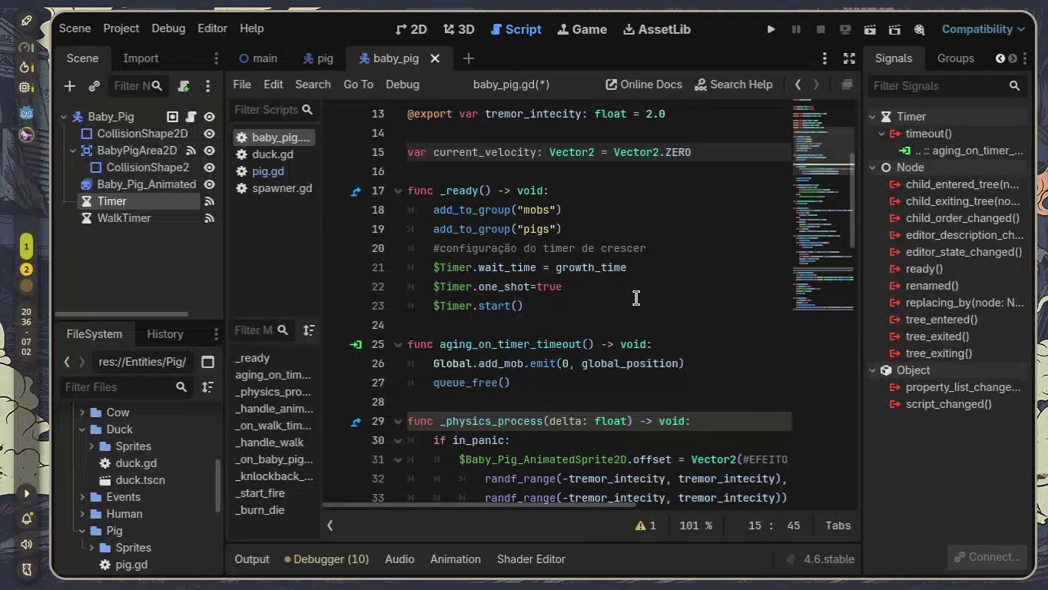
pyautogui.click(637, 305)
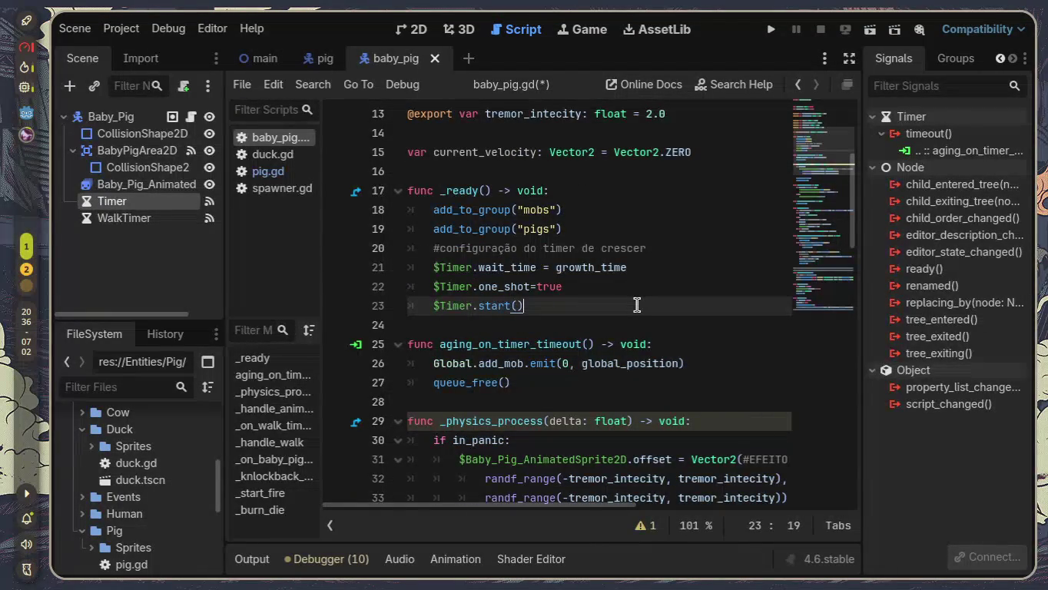
pyautogui.press('Return')
pyautogui.press('Return')
pyautogui.write('if ')
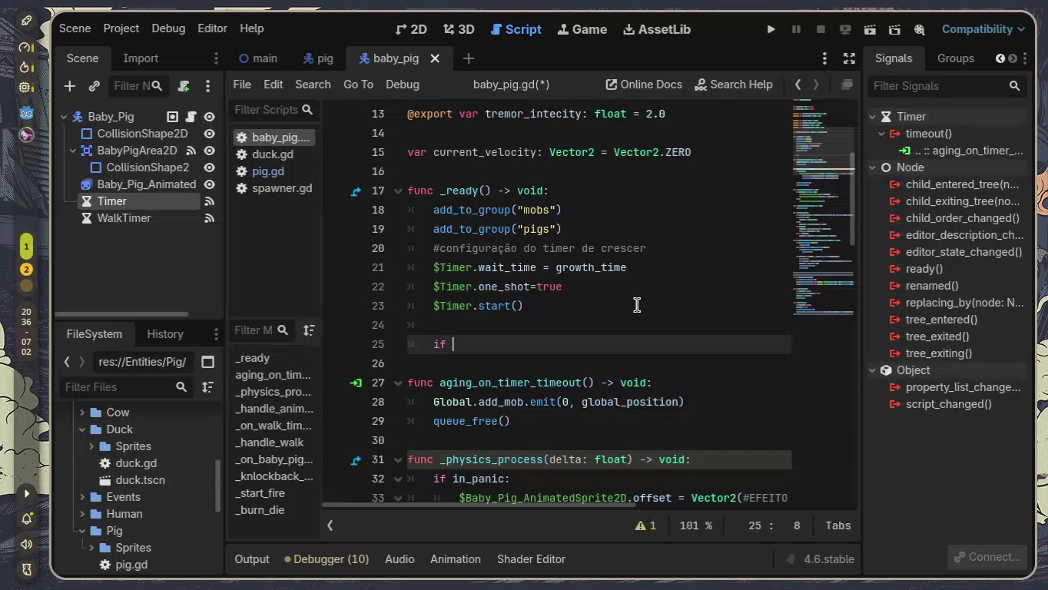
pyautogui.write('@')
pyautogui.press('BackSpace')
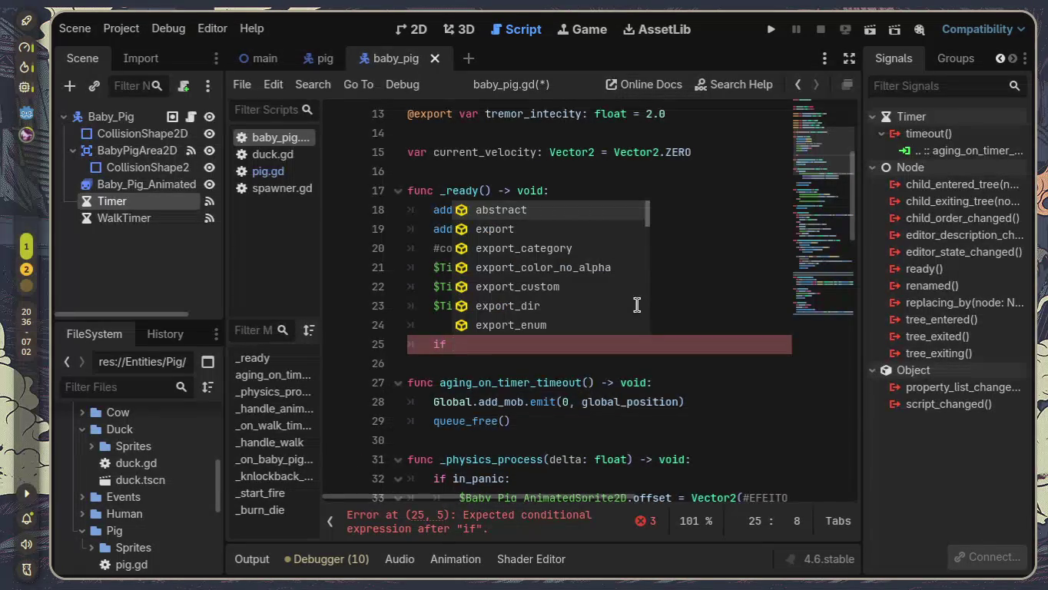
pyautogui.write('$walk')
pyautogui.press('Return')
pyautogui.write(';')
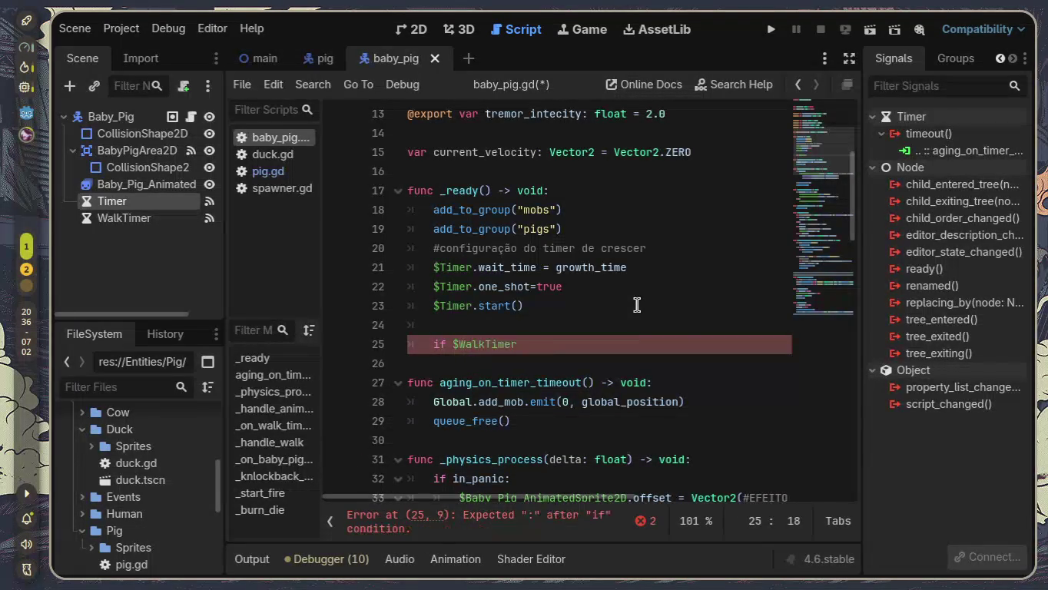
pyautogui.press('BackSpace')
pyautogui.write('.is')
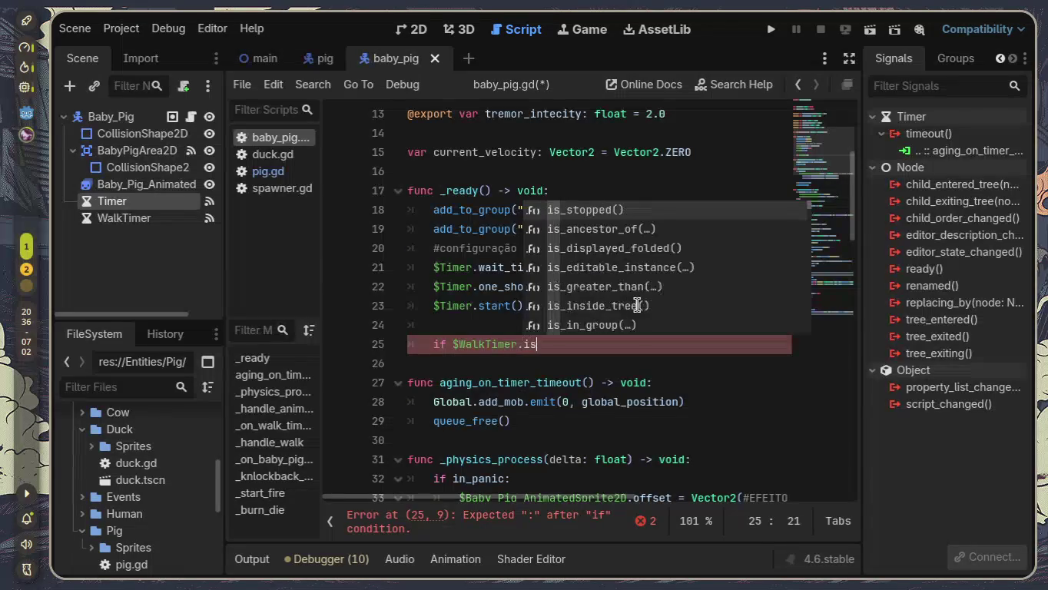
pyautogui.write('_st')
pyautogui.press('Return')
pyautogui.write(':')
pyautogui.press('Return')
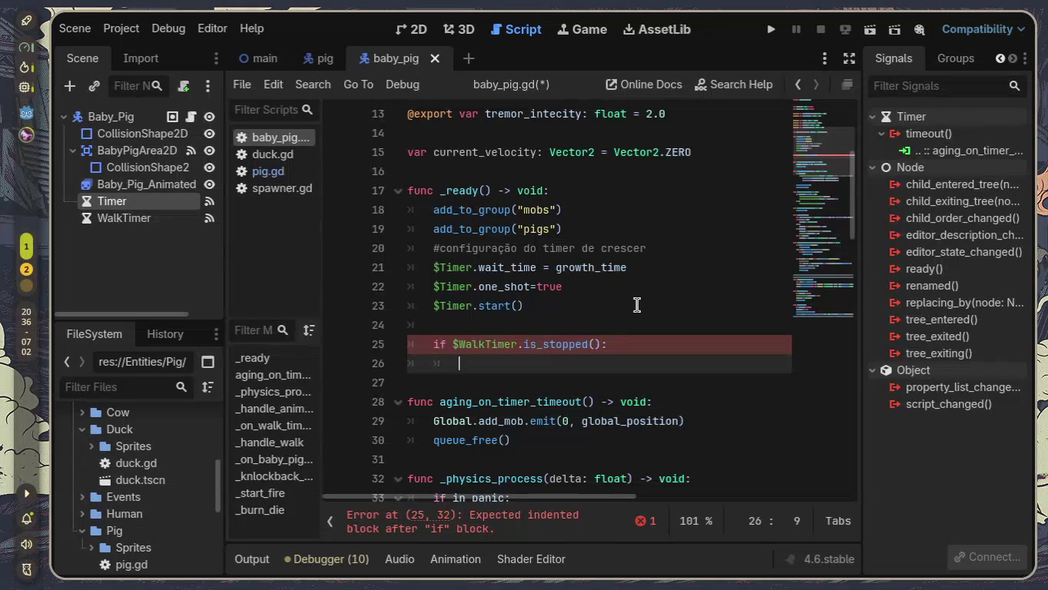
# Step: Add the indented body '$WalkTimer.start()' under that condition
pyautogui.write('$')
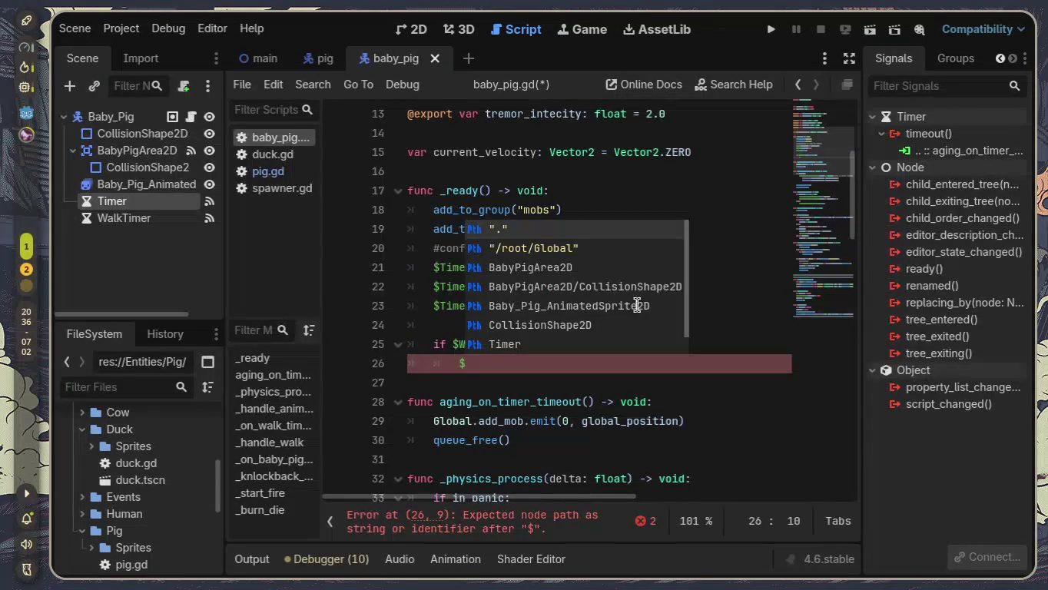
pyautogui.write('W')
pyautogui.press('Return')
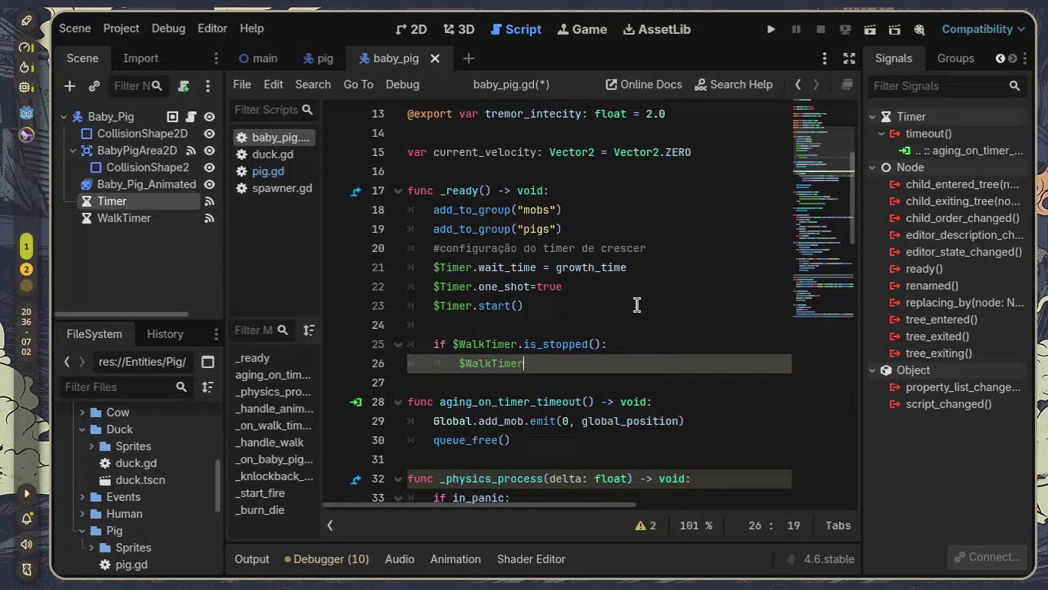
pyautogui.write('.s')
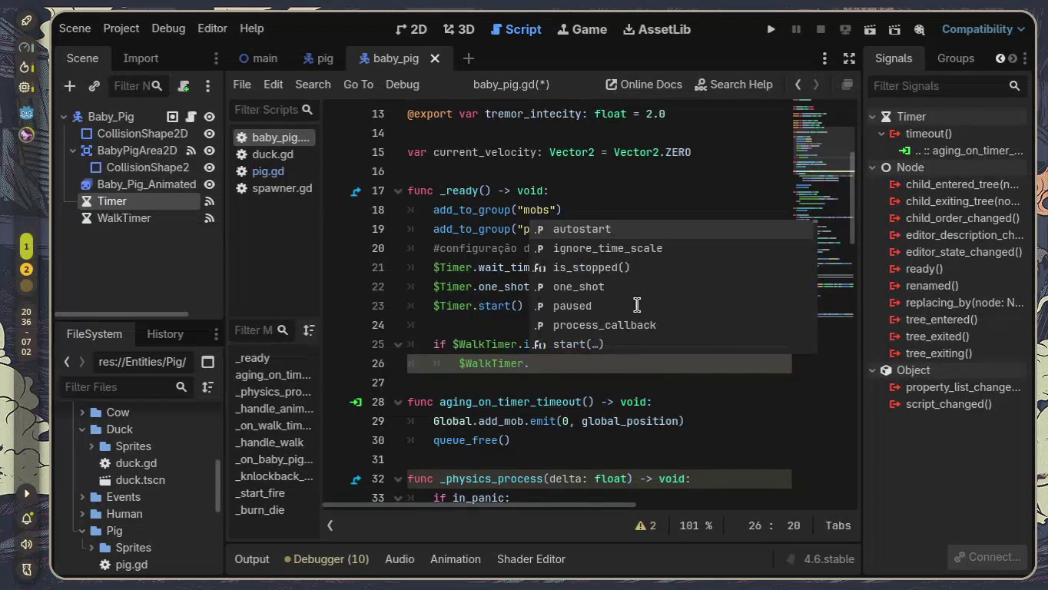
pyautogui.press('Return')
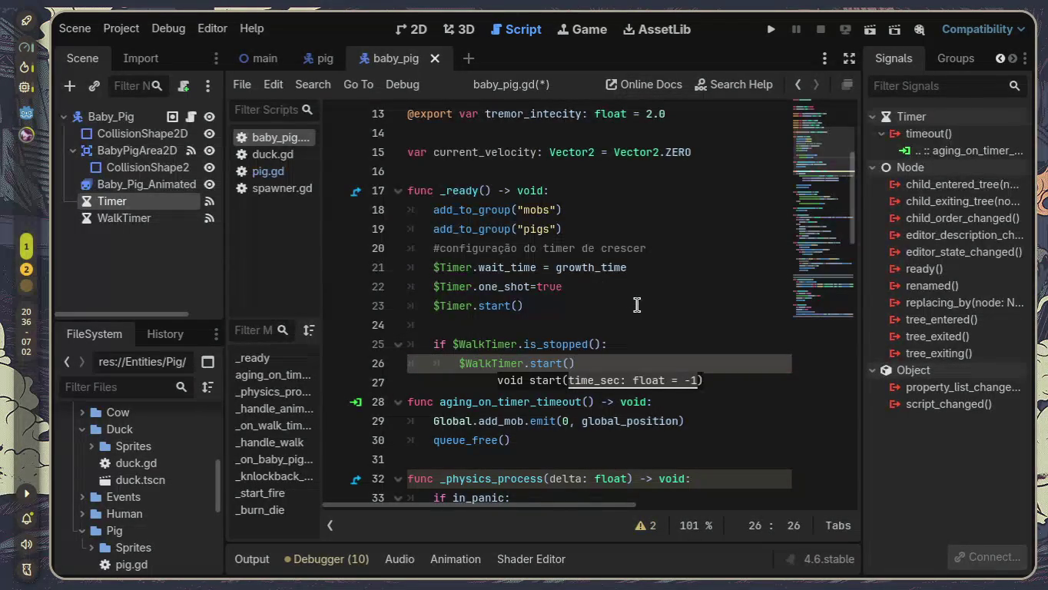
pyautogui.click(637, 306)
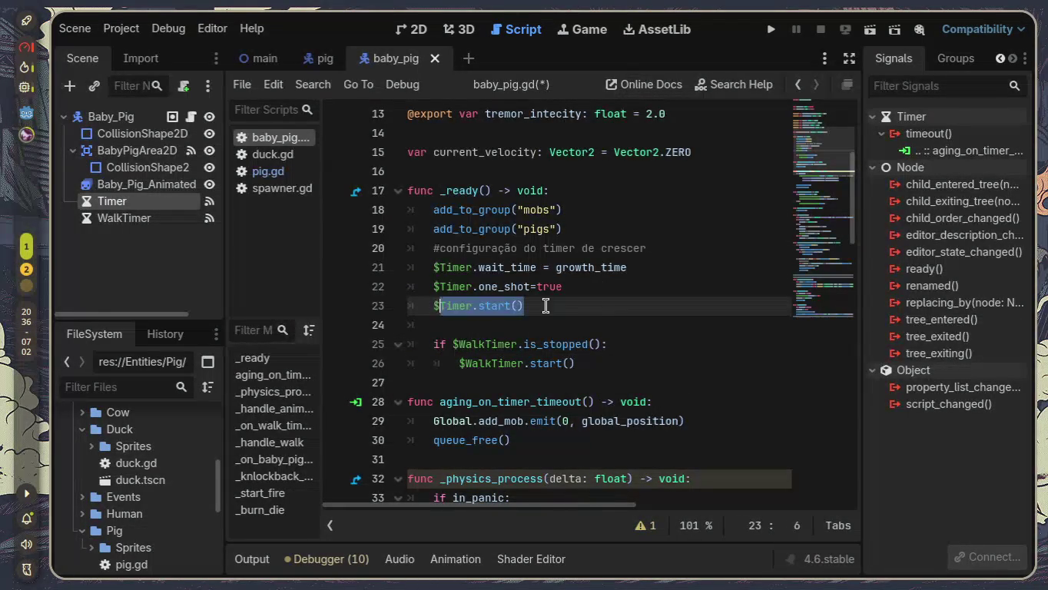
# Step: Move to the end of the panic offset code in _physics_process and enter distraction-free mode
pyautogui.scroll(-1, 641, 355)
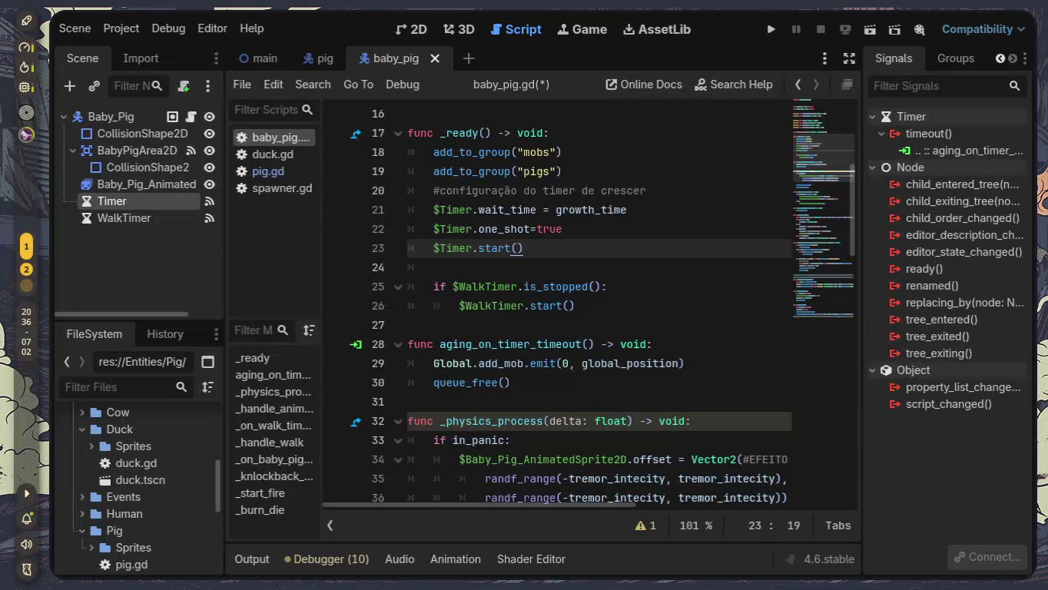
pyautogui.scroll(-2, 714, 246)
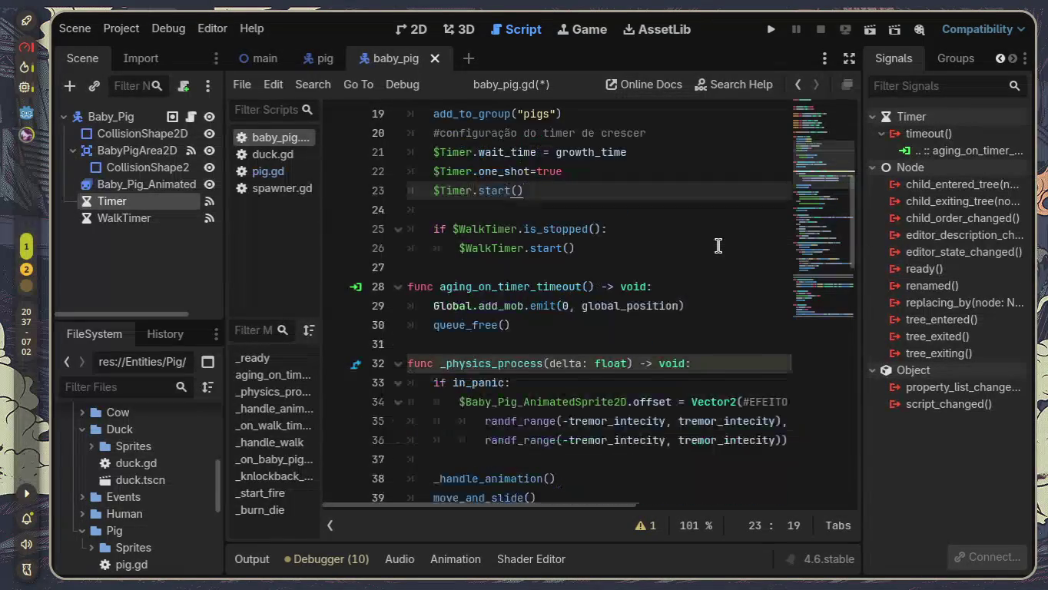
pyautogui.scroll(-1, 719, 246)
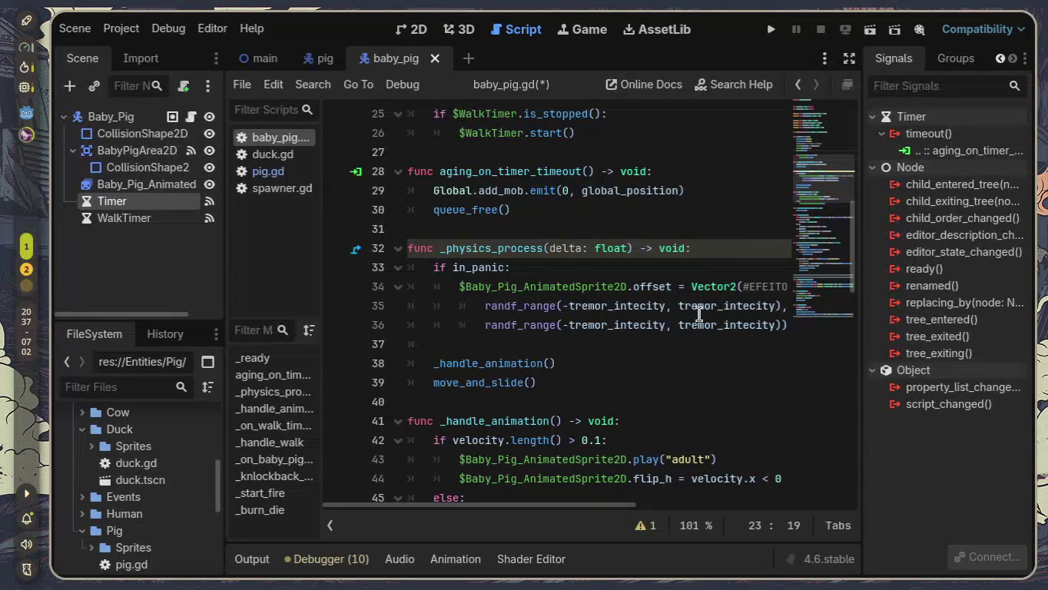
pyautogui.click(788, 325)
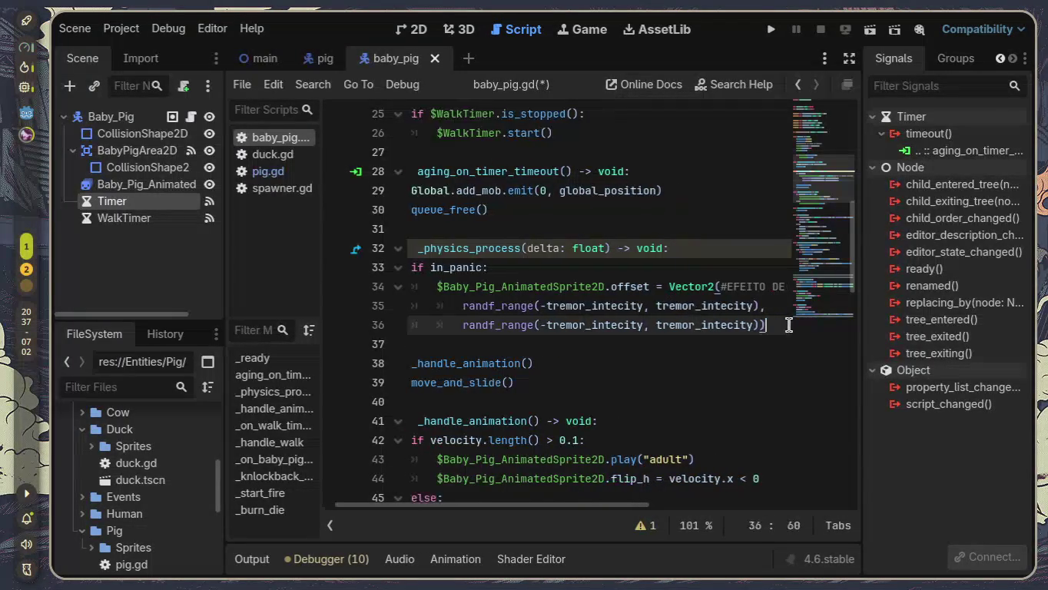
pyautogui.press('Return')
pyautogui.press('BackSpace')
pyautogui.press('BackSpace')
pyautogui.press('BackSpace')
pyautogui.click(849, 57)
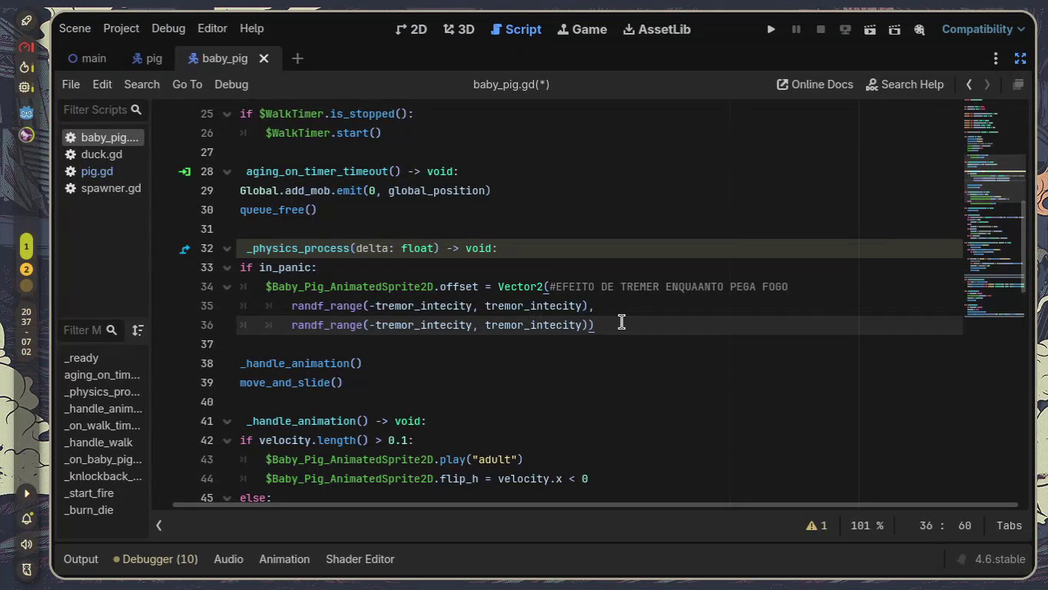
# Step: Add an 'else:' line aligned with 'if in_panic:' after line 36
pyautogui.press('Return')
pyautogui.press('BackSpace')
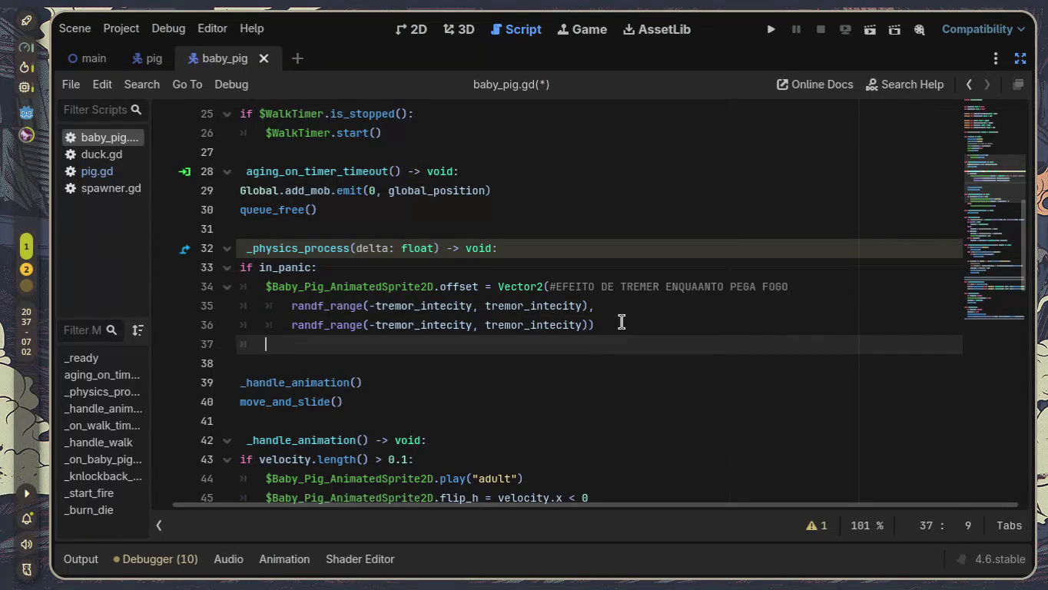
pyautogui.write('else?')
pyautogui.press('Return')
pyautogui.press('BackSpace')
pyautogui.press('BackSpace')
pyautogui.press('BackSpace')
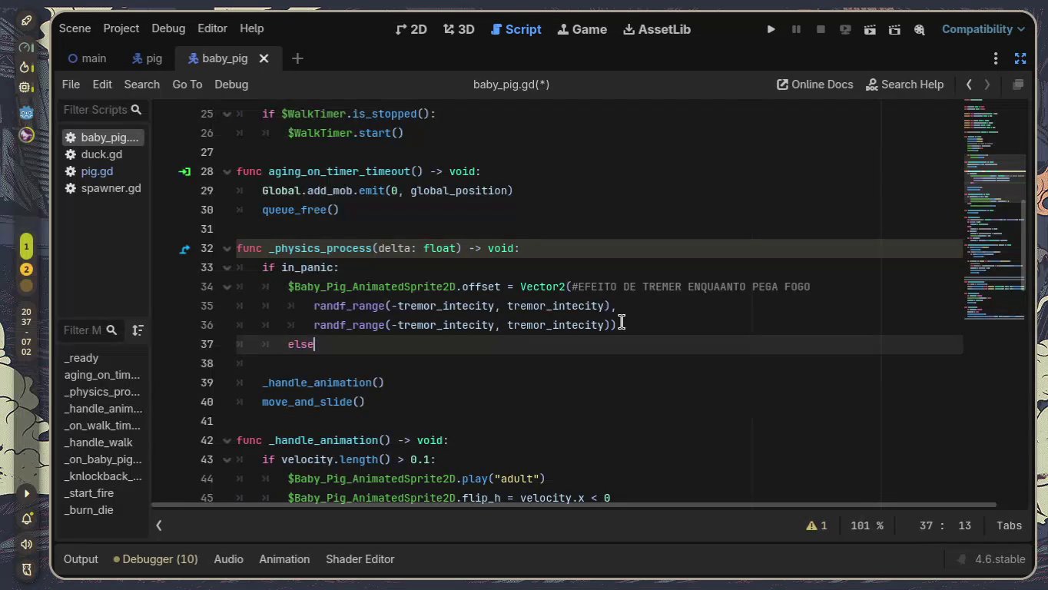
pyautogui.write(':')
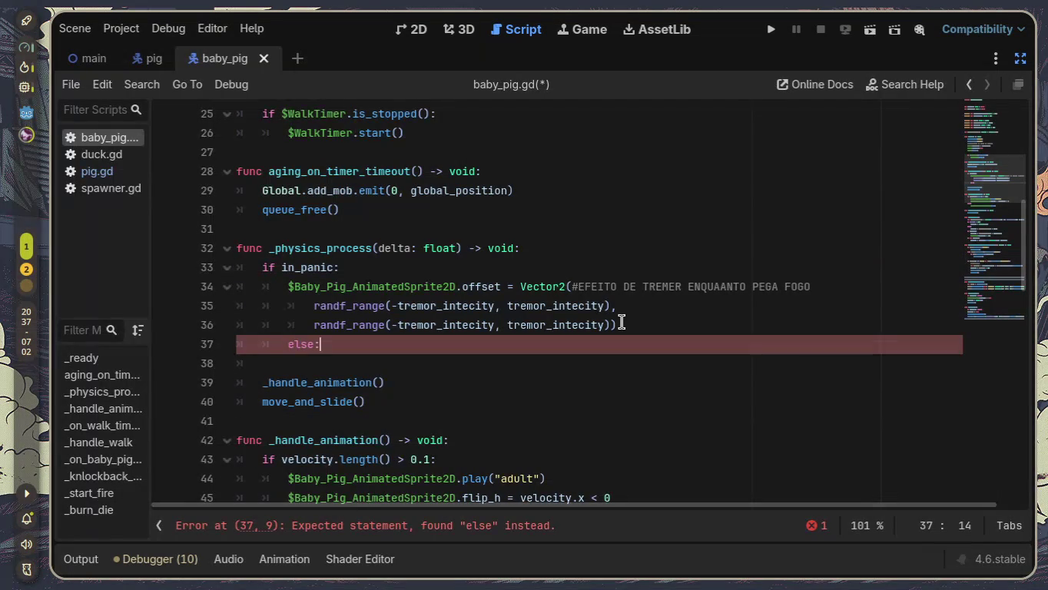
pyautogui.press('Return')
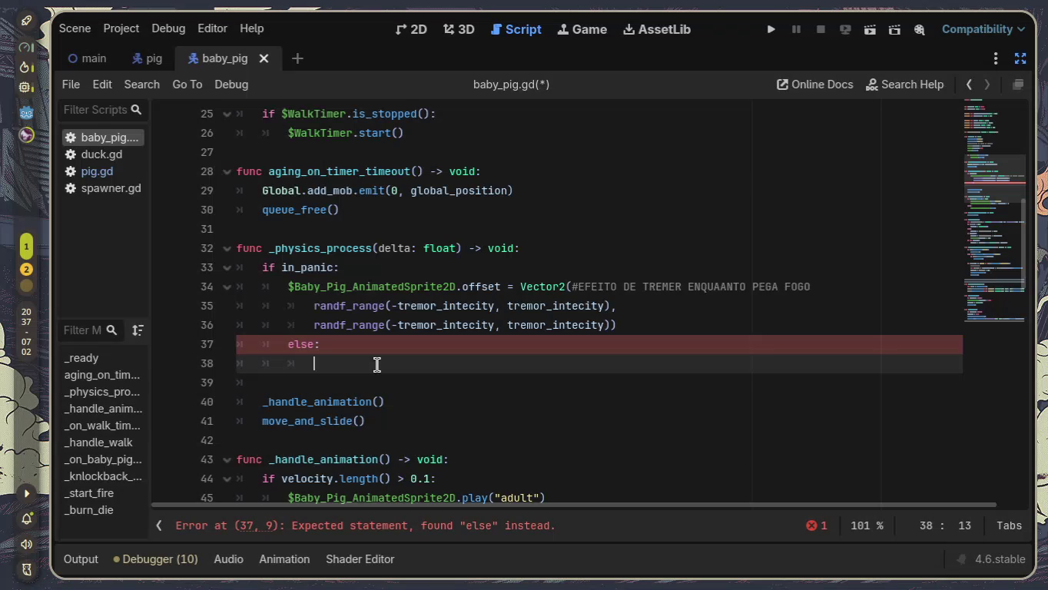
pyautogui.write('velo')
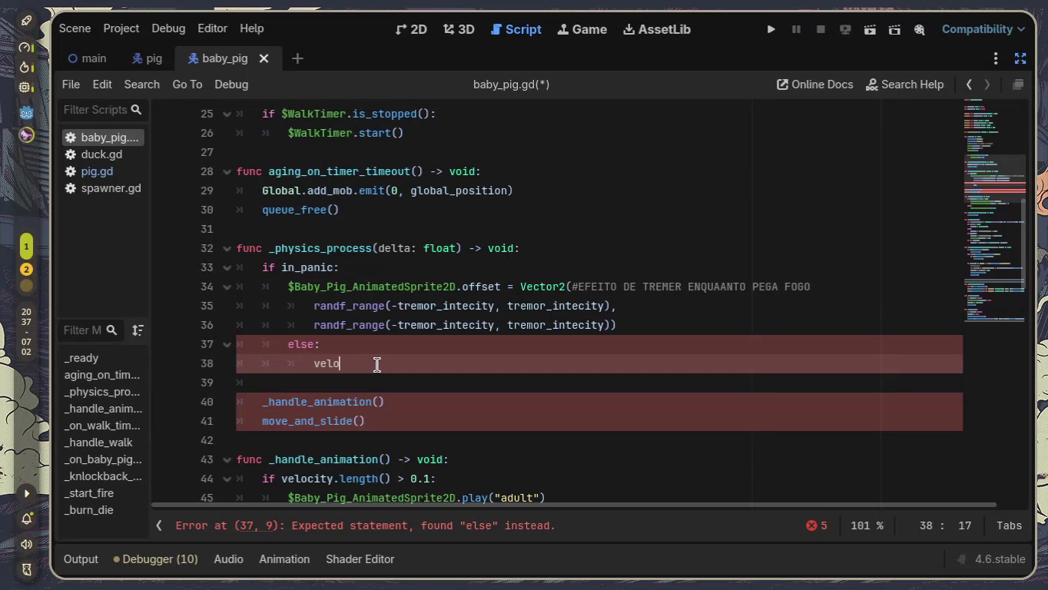
pyautogui.press('BackSpace')
pyautogui.press('BackSpace')
pyautogui.press('BackSpace')
pyautogui.press('BackSpace')
pyautogui.press('BackSpace')
pyautogui.press('BackSpace')
pyautogui.press('BackSpace')
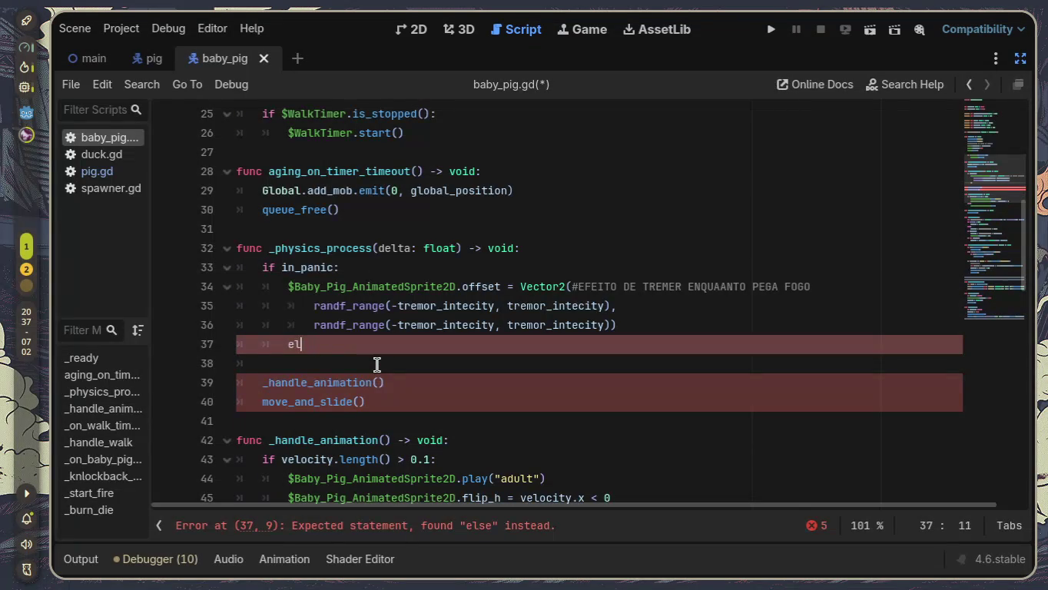
pyautogui.press('BackSpace')
pyautogui.write('else')
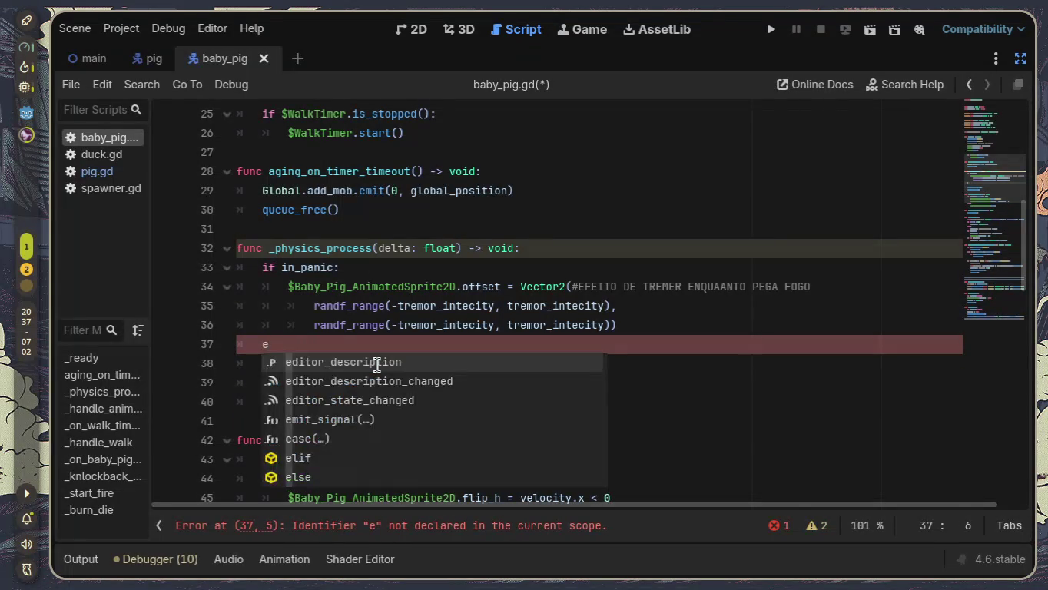
pyautogui.press('Escape')
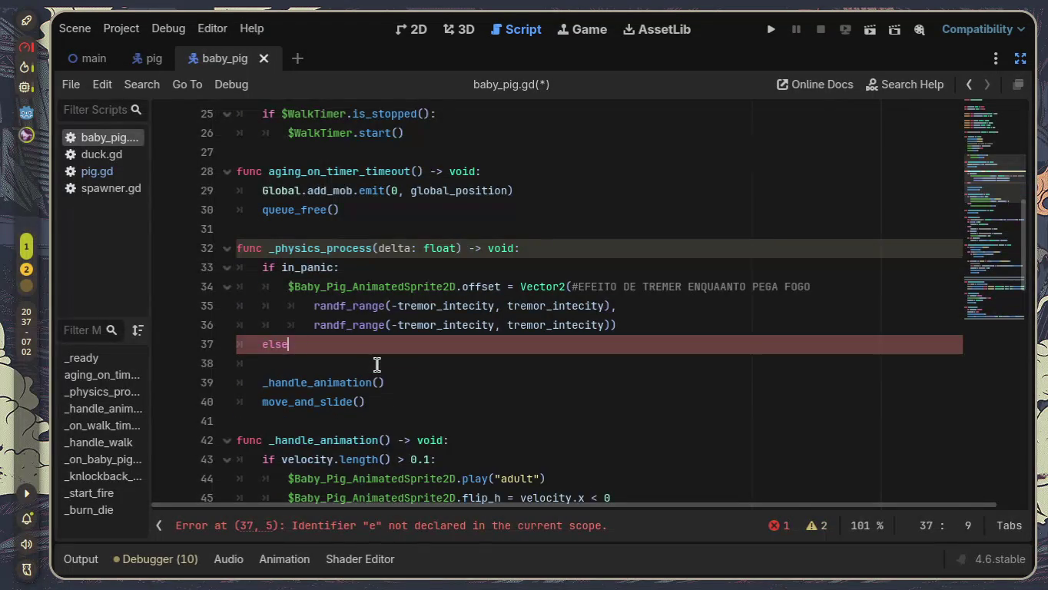
pyautogui.write(':')
pyautogui.press('Return')
# Step: Make the else body 'velocity = current_velocity'
pyautogui.write('ve')
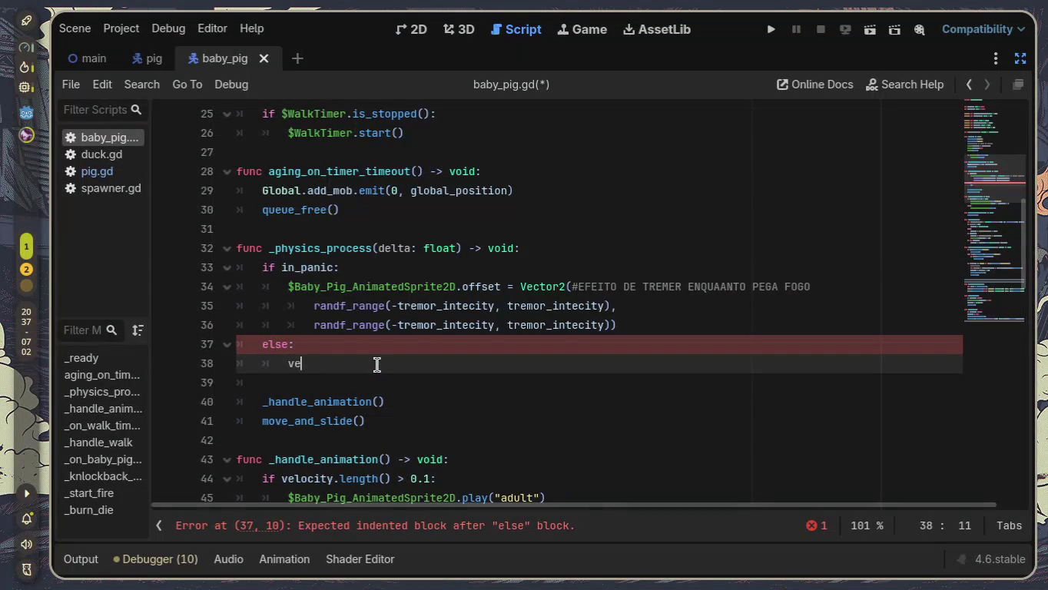
pyautogui.write('loc')
pyautogui.press('Return')
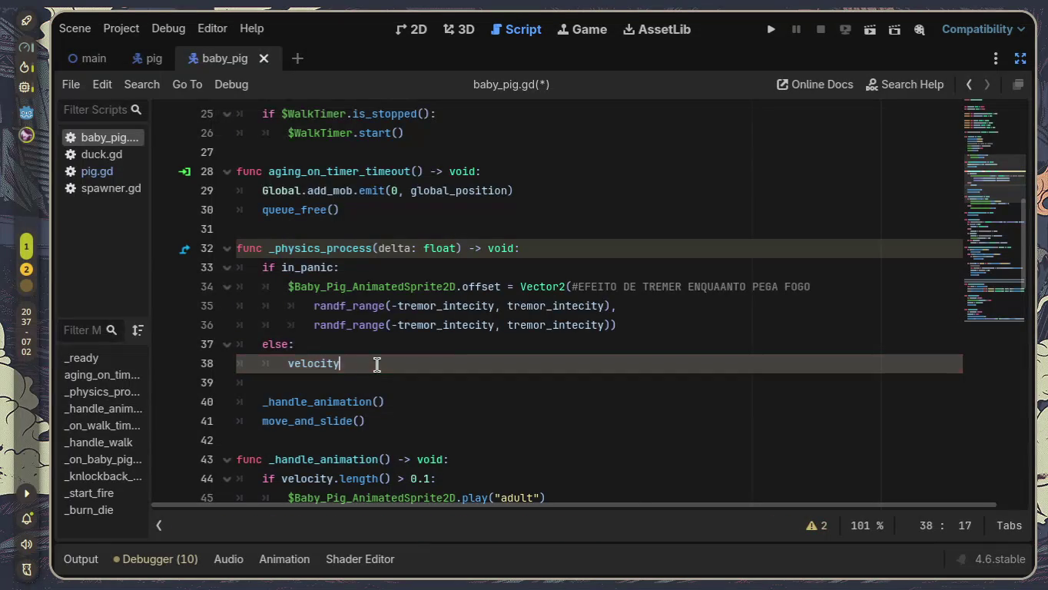
pyautogui.write('= cur')
pyautogui.press('Return')
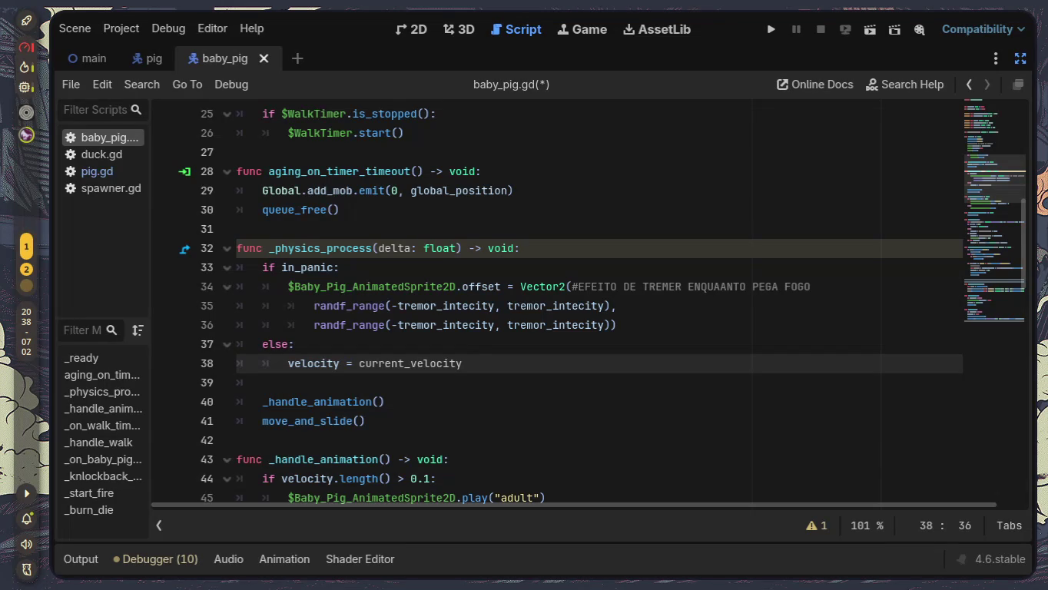
pyautogui.click(88, 60)
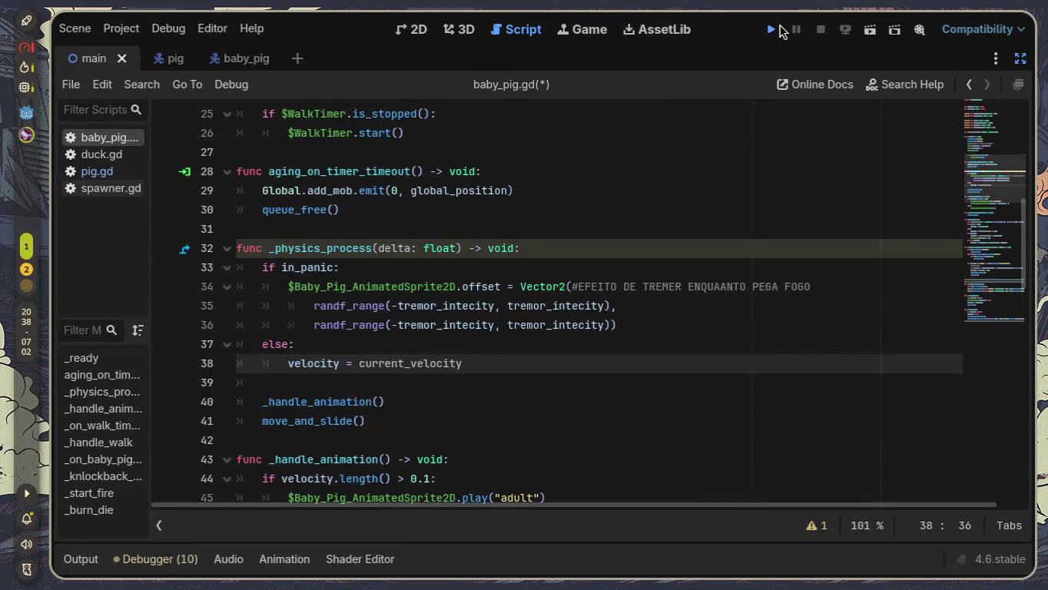
# Step: Run the project and spawn three pigs with the 'pig' button to watch them roam the field
pyautogui.click(780, 27)
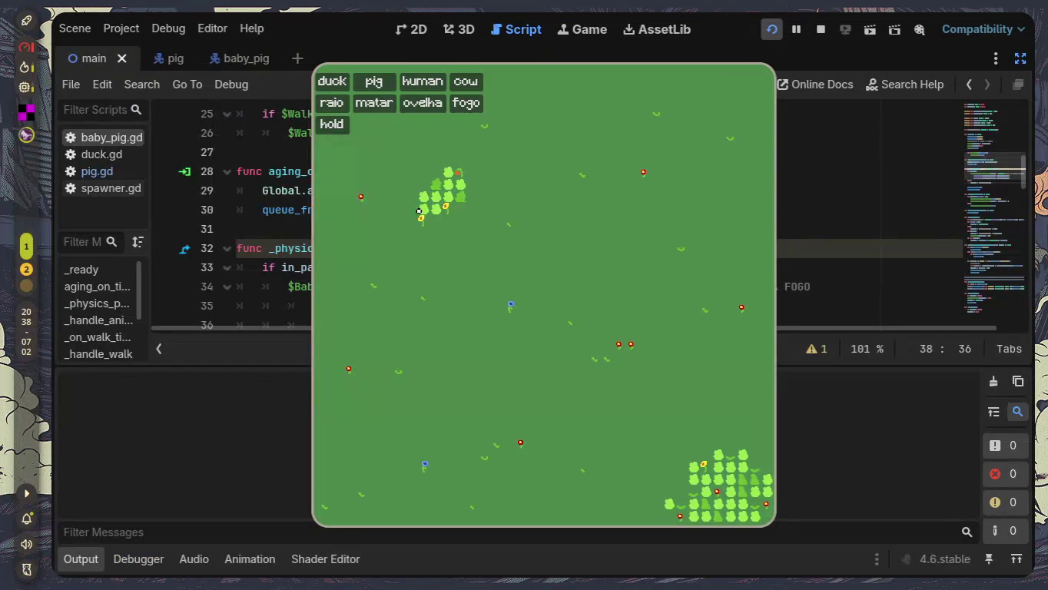
pyautogui.click(374, 81)
pyautogui.click(374, 81)
pyautogui.click(374, 82)
pyautogui.click(374, 81)
pyautogui.click(374, 81)
pyautogui.click(374, 81)
pyautogui.click(375, 81)
pyautogui.click(374, 81)
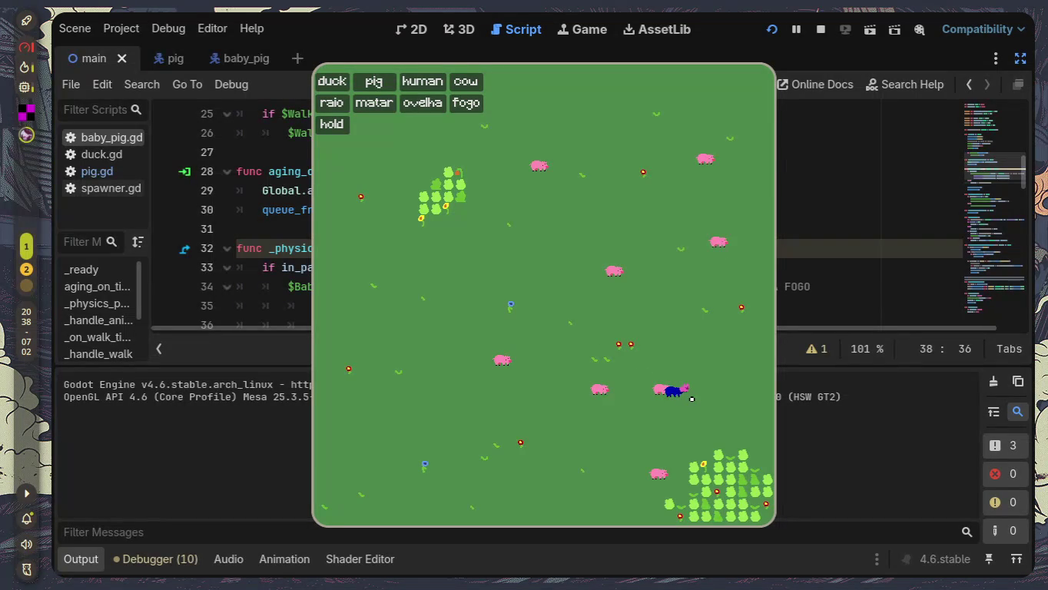
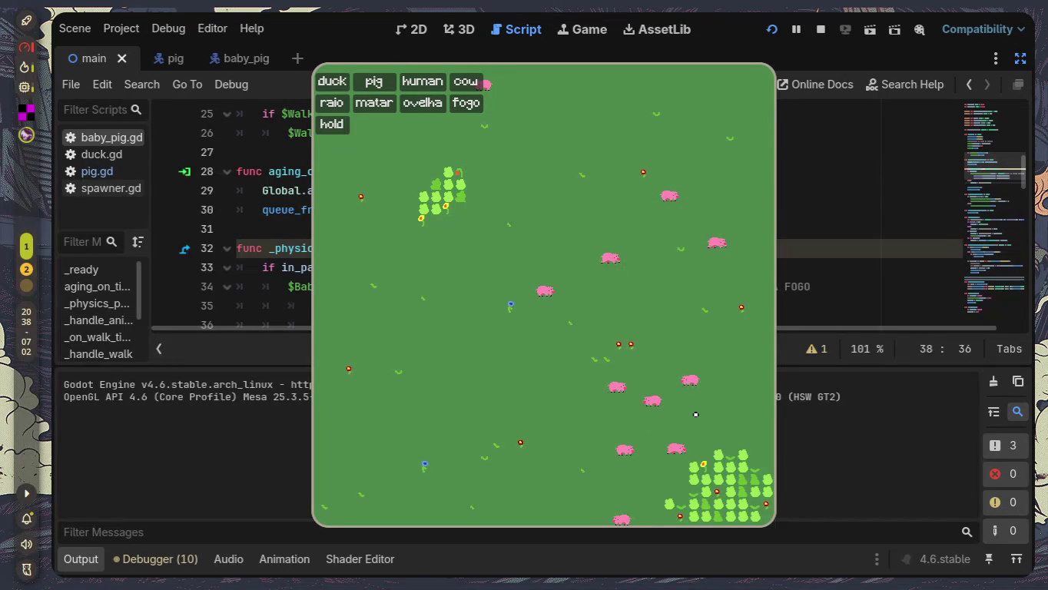
# Step: Stop the game, edit the growth_time value on line 8 of baby_pig.gd, then save and rerun with F5
pyautogui.press('super+q')
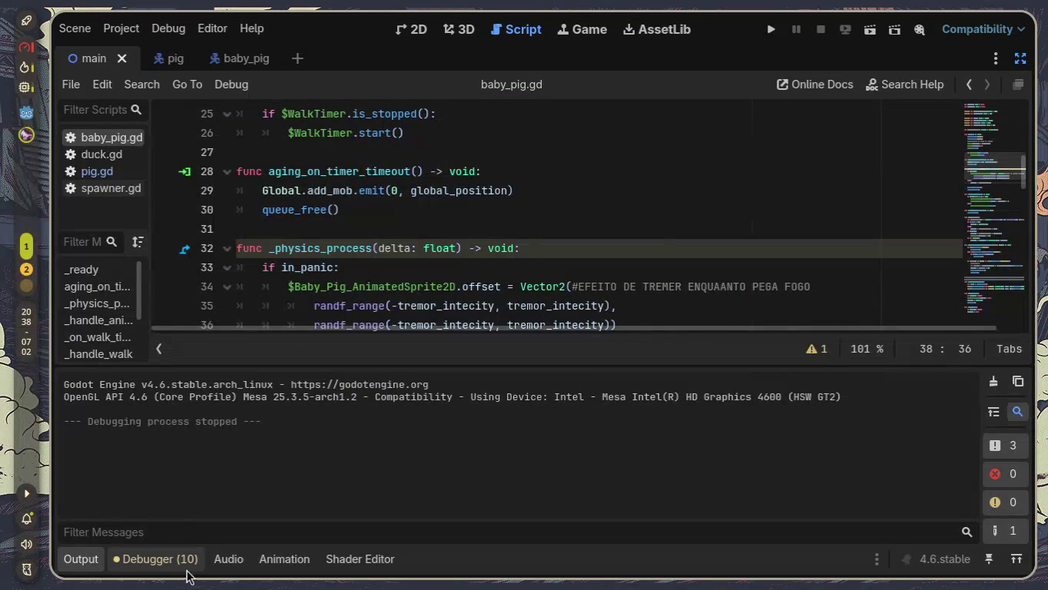
pyautogui.click(70, 563)
pyautogui.scroll(1, 406, 390)
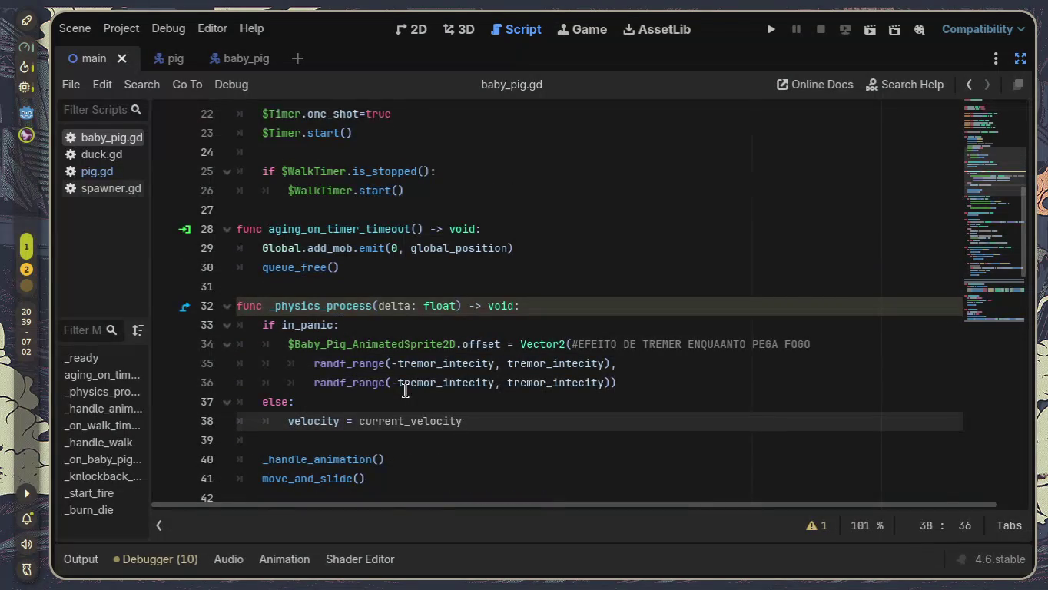
pyautogui.scroll(1, 405, 391)
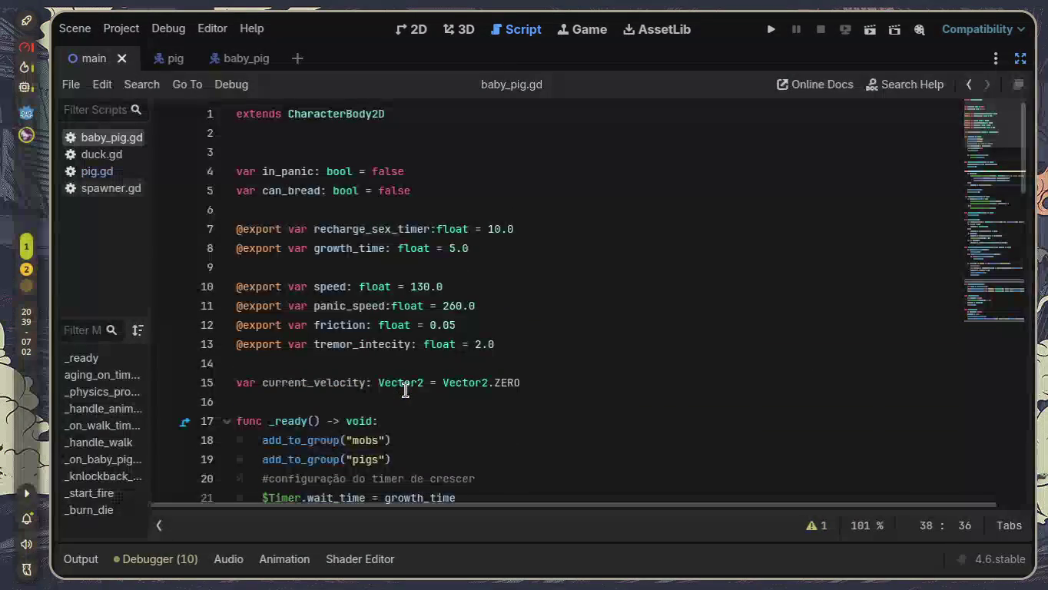
pyautogui.click(453, 248)
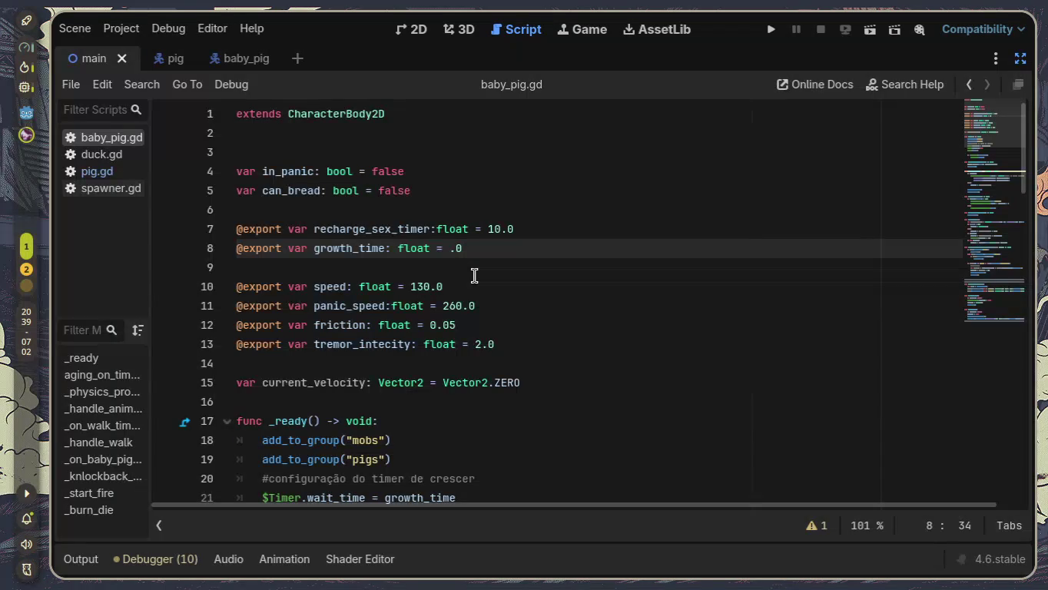
pyautogui.write('15')
pyautogui.scroll(-6, 474, 276)
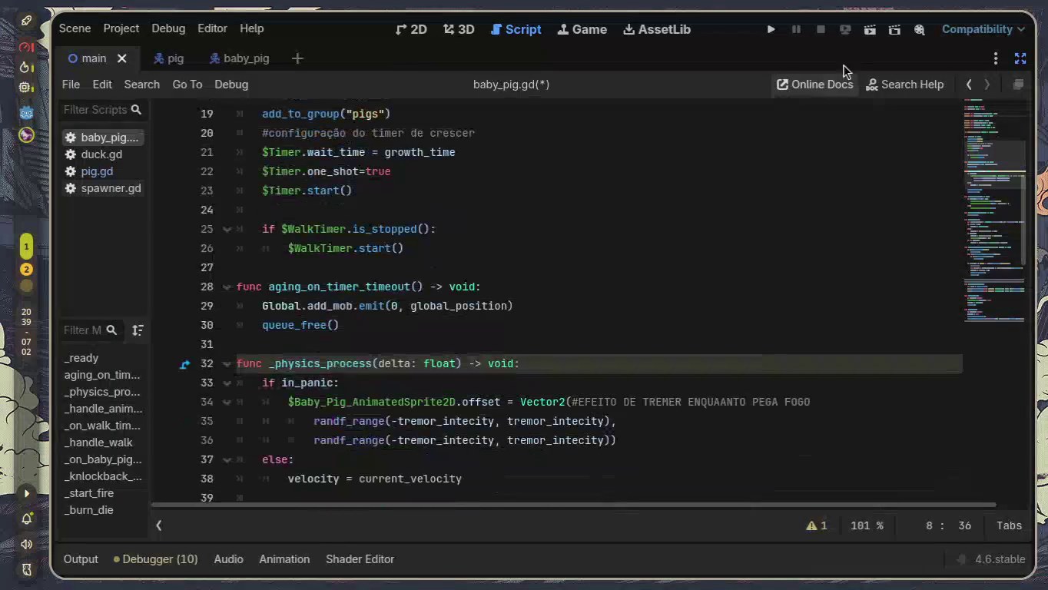
pyautogui.press('F5')
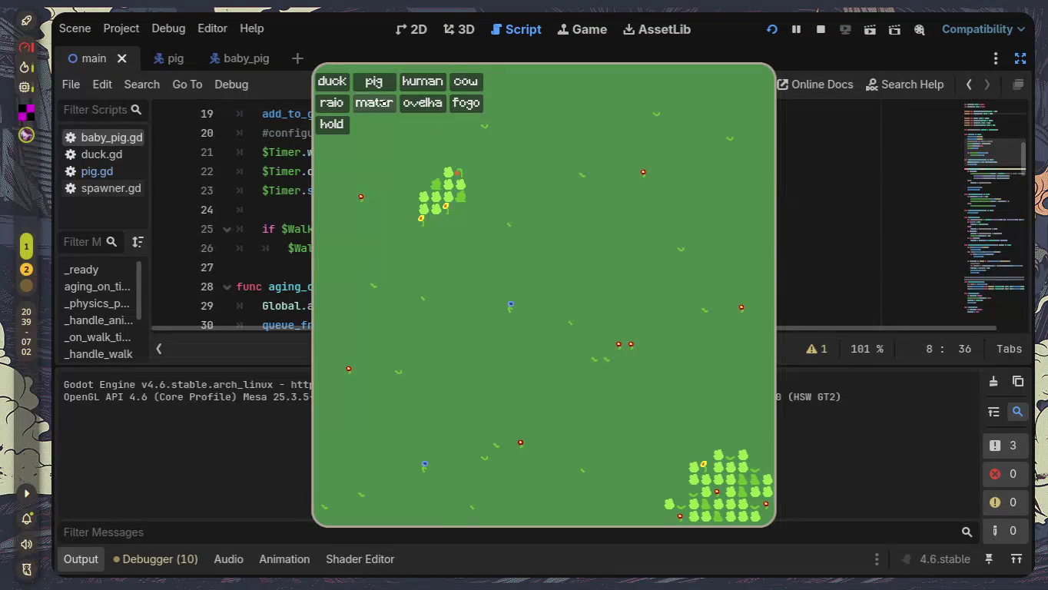
# Step: Spawn pigs with the pig button in the running game, then stop it with F8
pyautogui.click(374, 81)
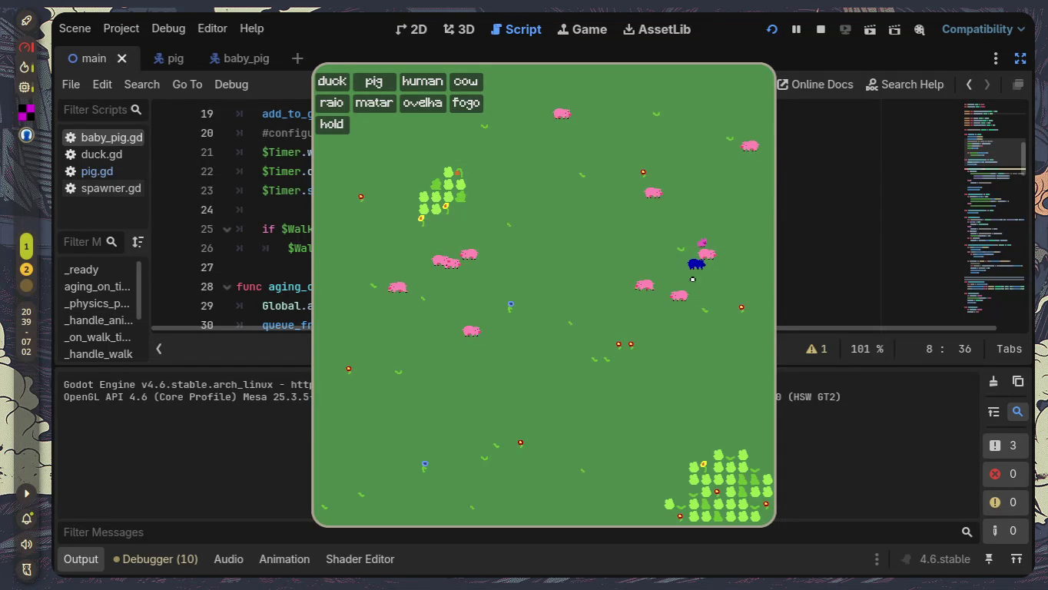
pyautogui.press('F8')
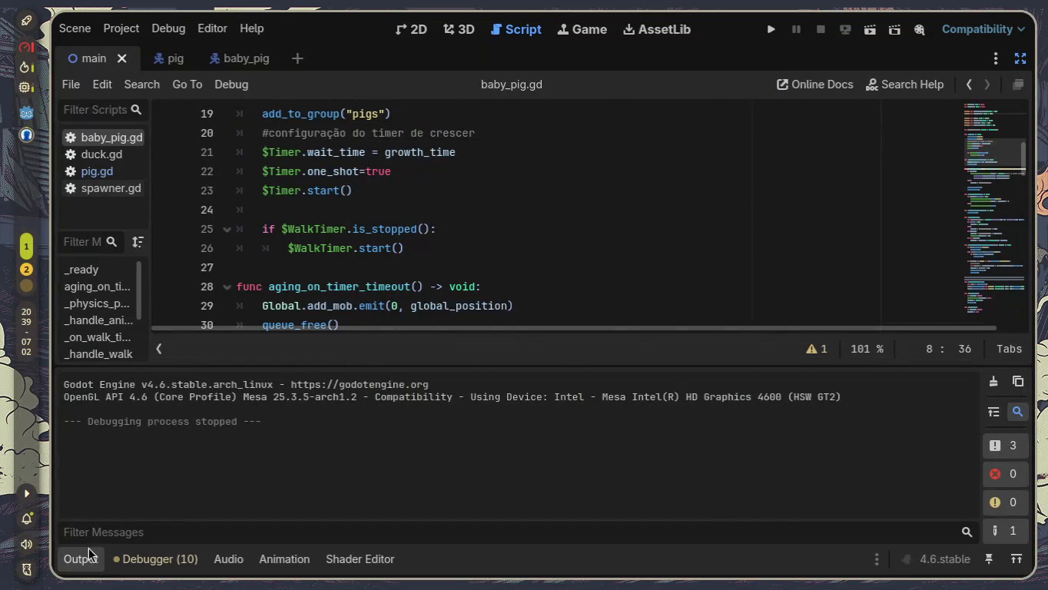
# Step: Hide the Output panel and scroll baby_pig.gd to the _on_walk_timer_timeout function
pyautogui.click(88, 551)
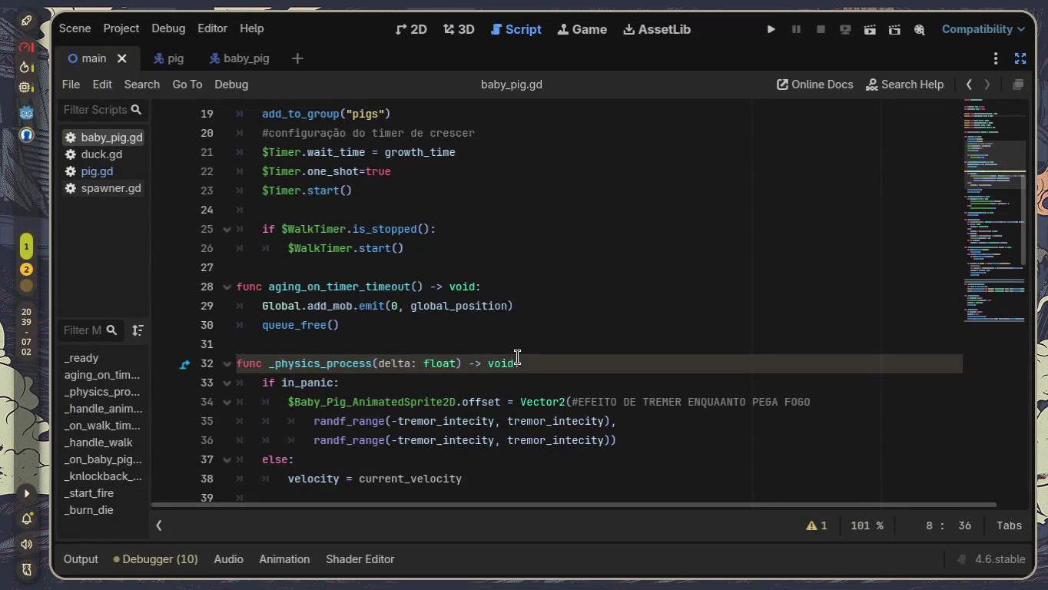
pyautogui.scroll(-1, 518, 357)
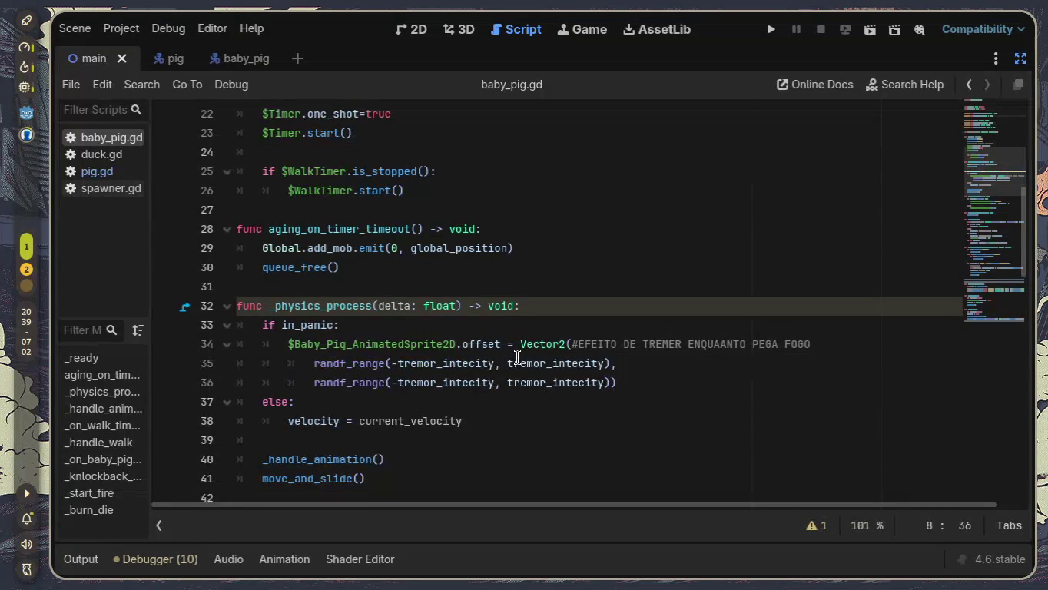
pyautogui.moveTo(518, 355)
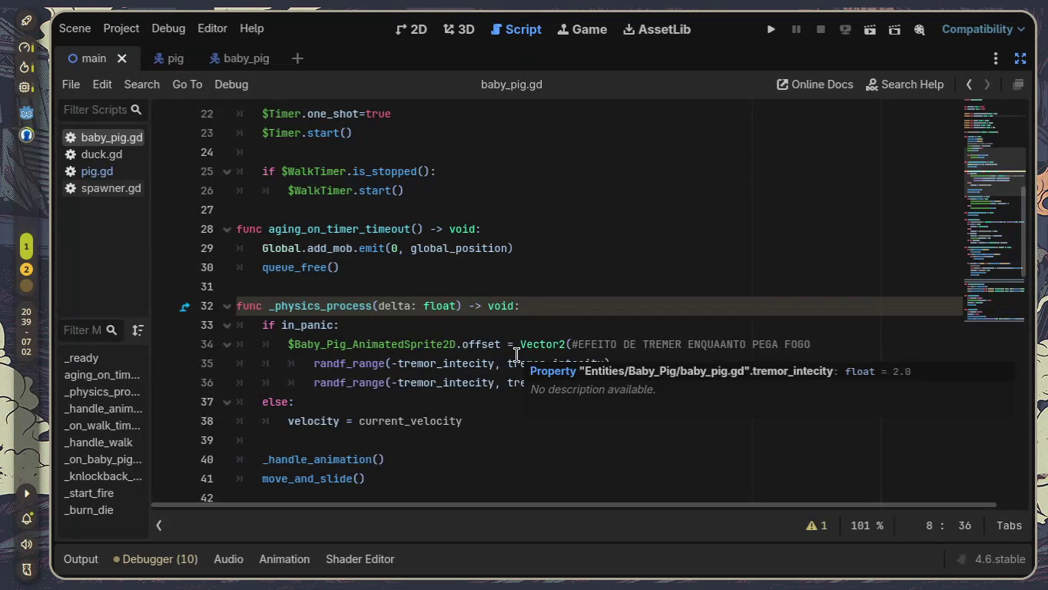
pyautogui.scroll(-7, 518, 355)
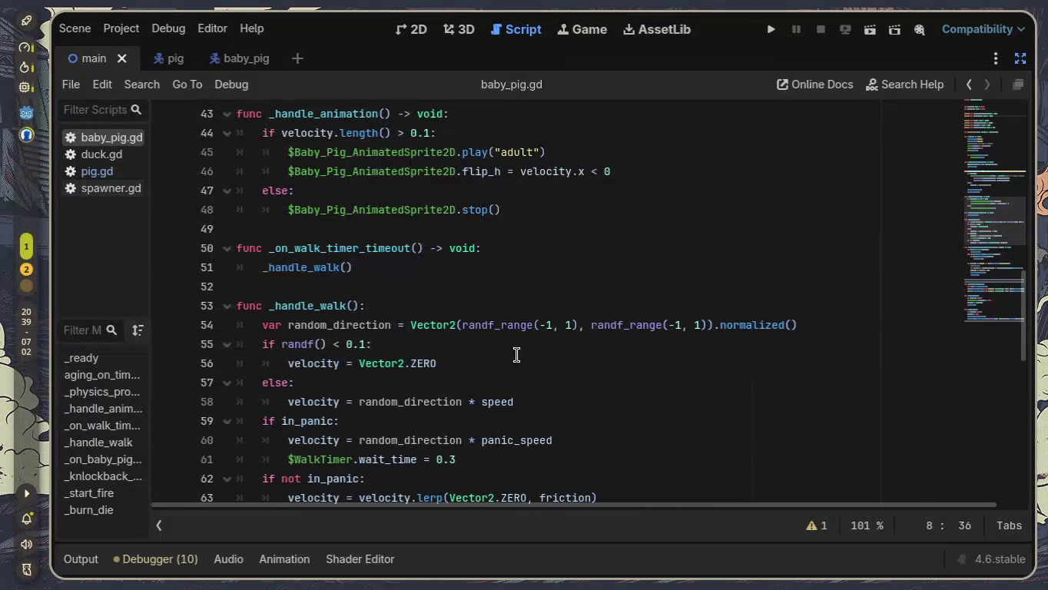
pyautogui.scroll(1, 517, 355)
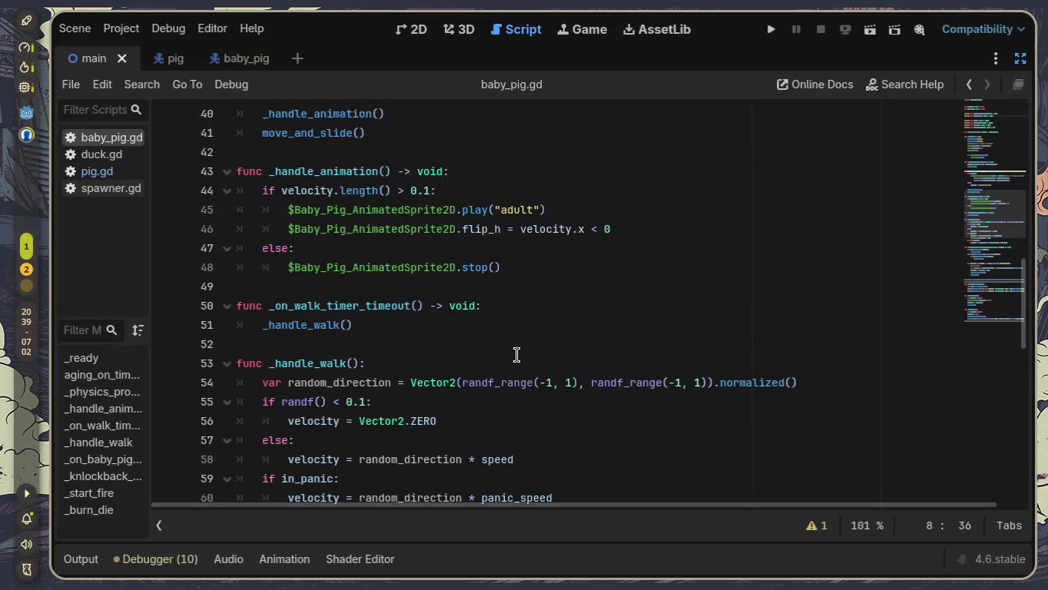
pyautogui.click(358, 324)
# Step: Add print("can walk") inside _on_walk_timer_timeout, save the script, and run the project
pyautogui.click(493, 306)
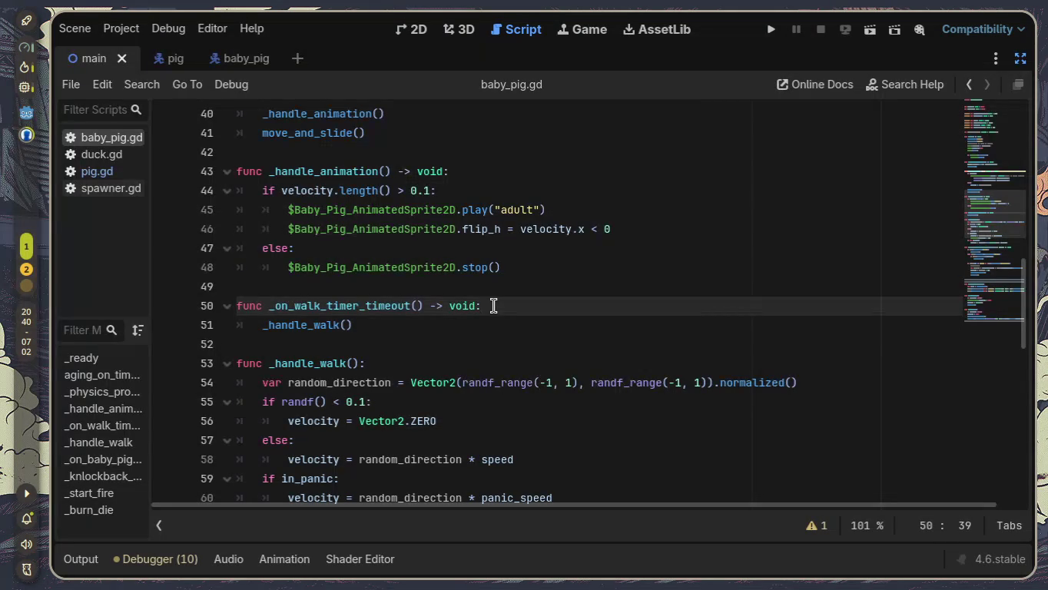
pyautogui.press('Return')
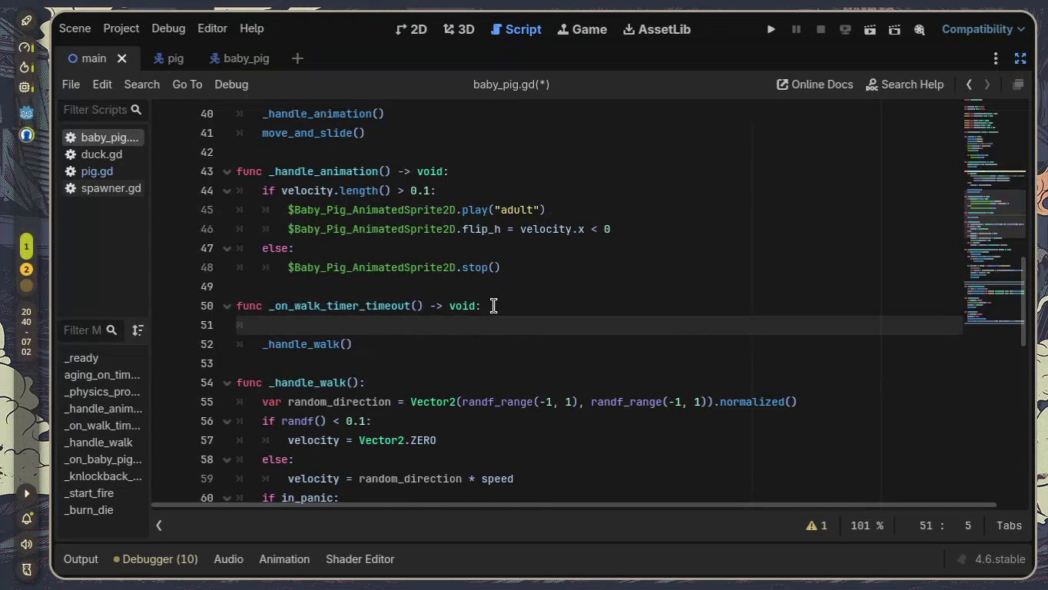
pyautogui.write('print("can')
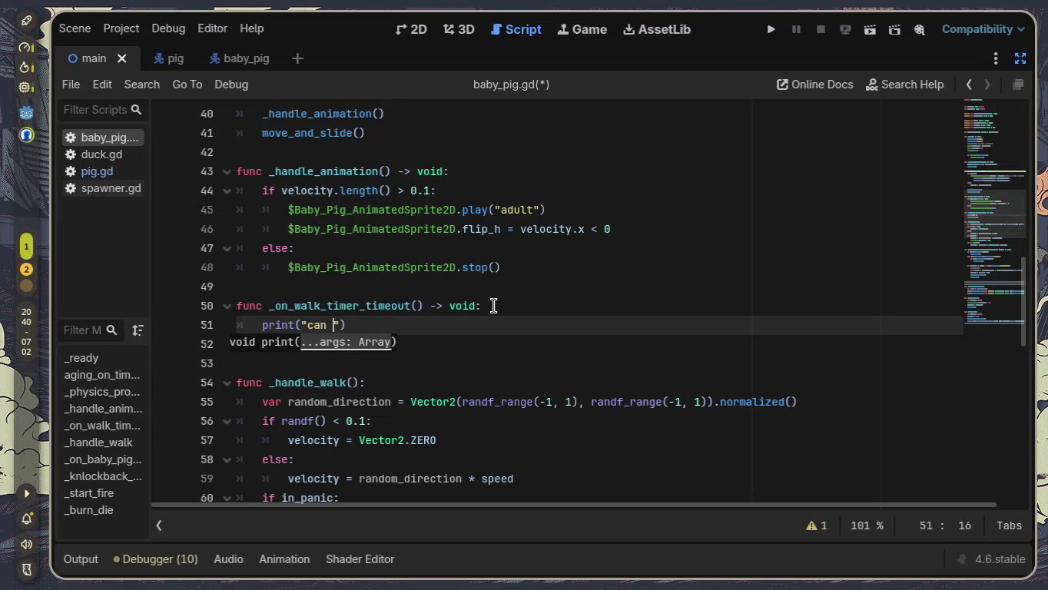
pyautogui.write('k')
pyautogui.hotkey('ctrl', 's')
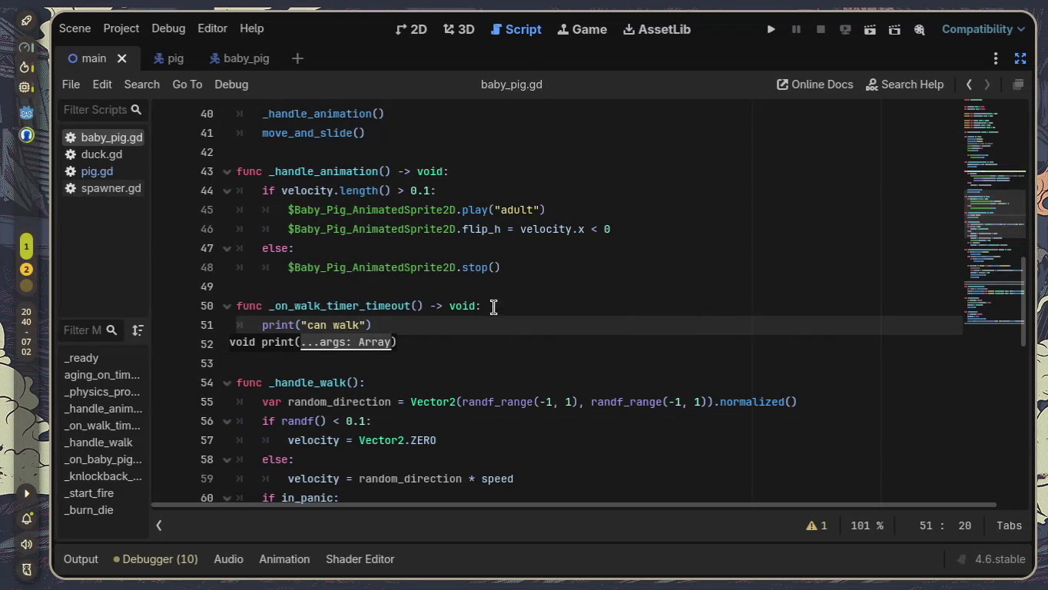
pyautogui.click(773, 30)
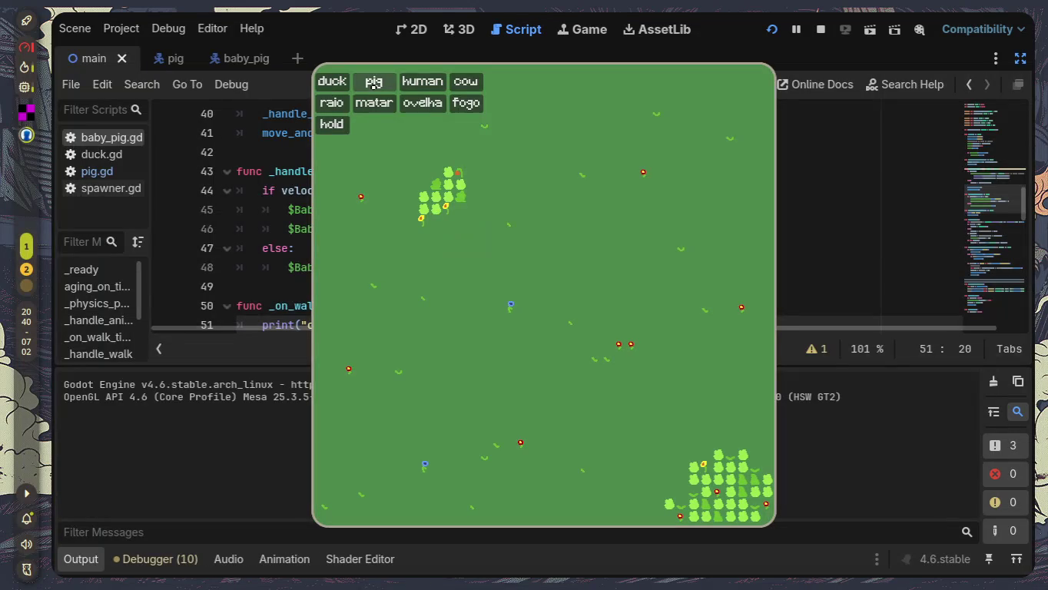
# Step: Spawn six batches of pigs, watch "can walk" repeat in Output, then stop the game with F8
pyautogui.click(374, 81)
pyautogui.click(373, 82)
pyautogui.click(373, 82)
pyautogui.click(374, 82)
pyautogui.click(373, 81)
pyautogui.click(373, 82)
pyautogui.click(373, 82)
pyautogui.click(372, 82)
pyautogui.click(373, 82)
pyautogui.click(374, 82)
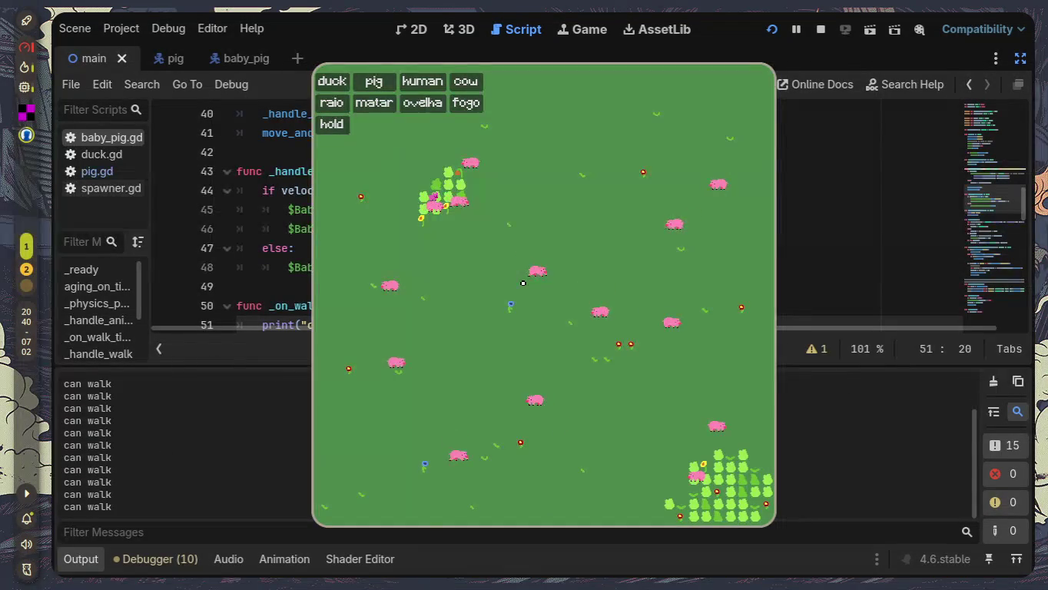
pyautogui.press('F8')
pyautogui.click(86, 563)
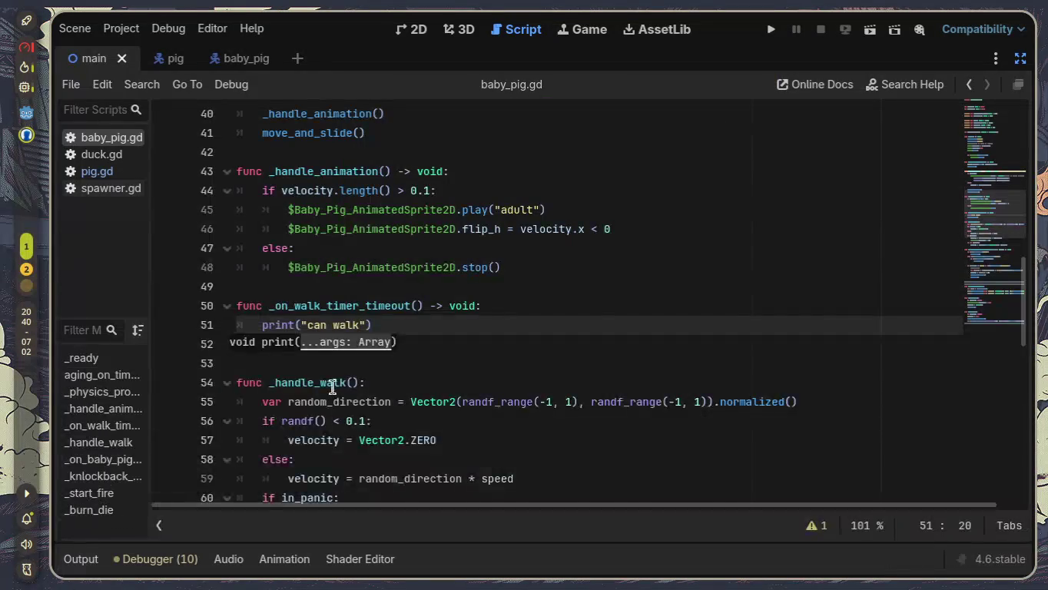
# Step: Scroll through baby_pig.gd to locate _handle_walk and the walk-timer function
pyautogui.scroll(5, 342, 384)
pyautogui.scroll(4, 337, 323)
pyautogui.scroll(4, 337, 324)
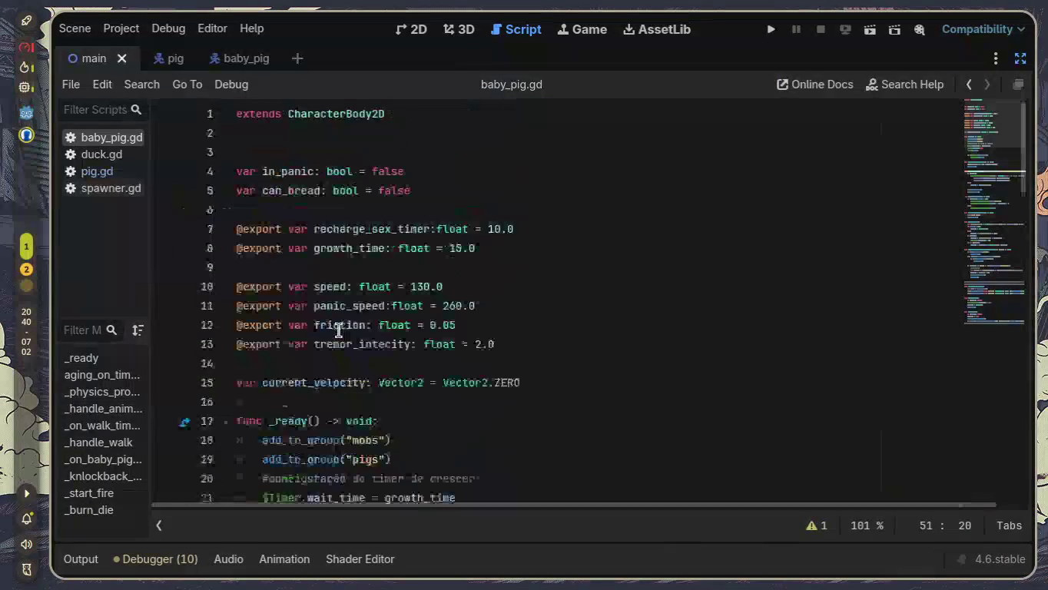
pyautogui.scroll(-11, 341, 327)
pyautogui.moveTo(366, 249)
pyautogui.mouseDown()
pyautogui.moveTo(262, 250)
pyautogui.moveTo(409, 250)
pyautogui.mouseUp()
pyautogui.scroll(3, 354, 298)
pyautogui.click(526, 420)
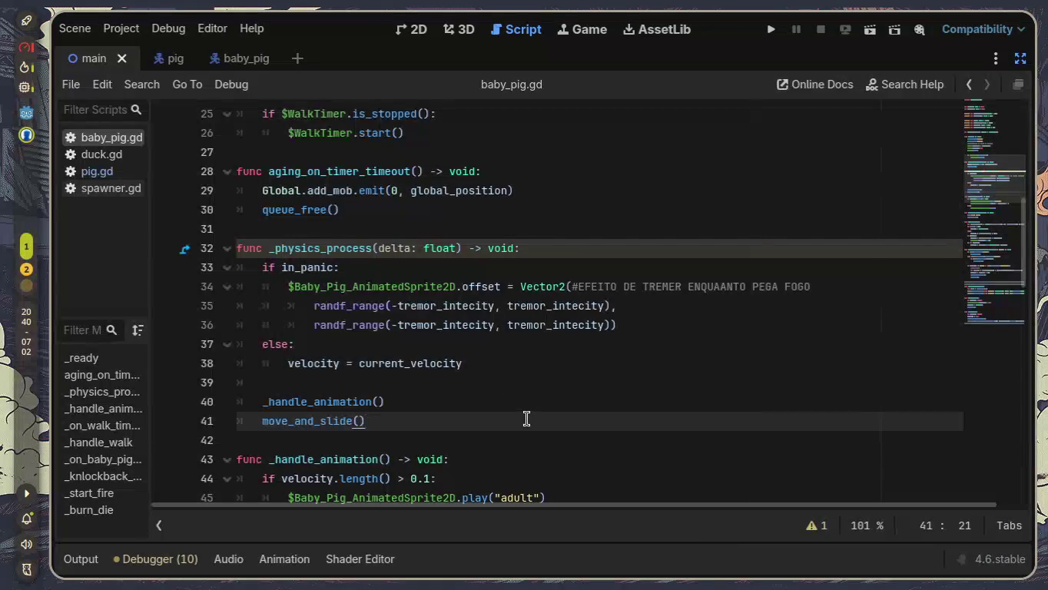
pyautogui.scroll(-7, 524, 413)
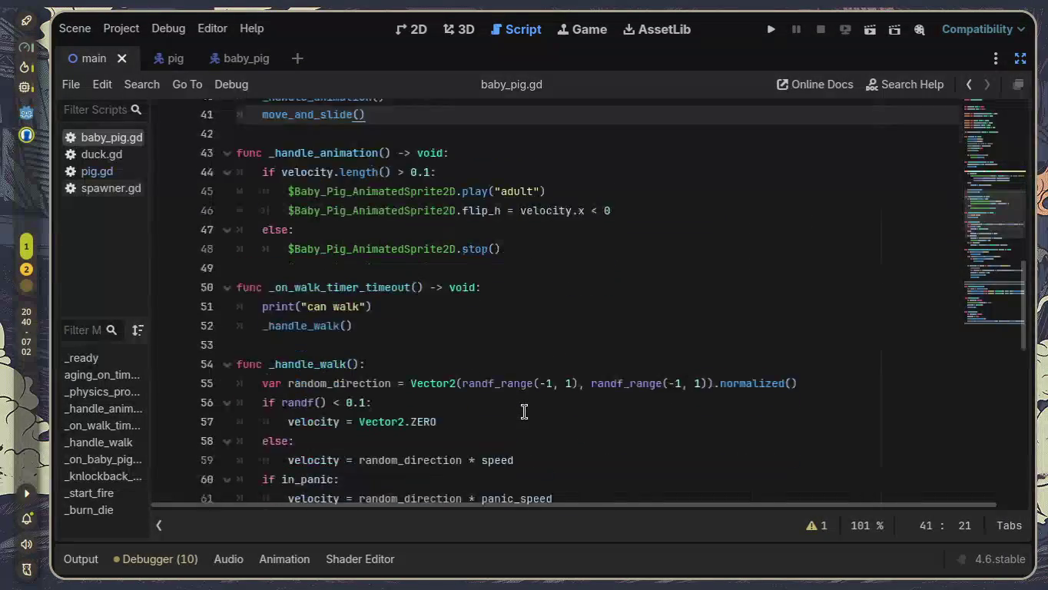
pyautogui.scroll(-8, 487, 393)
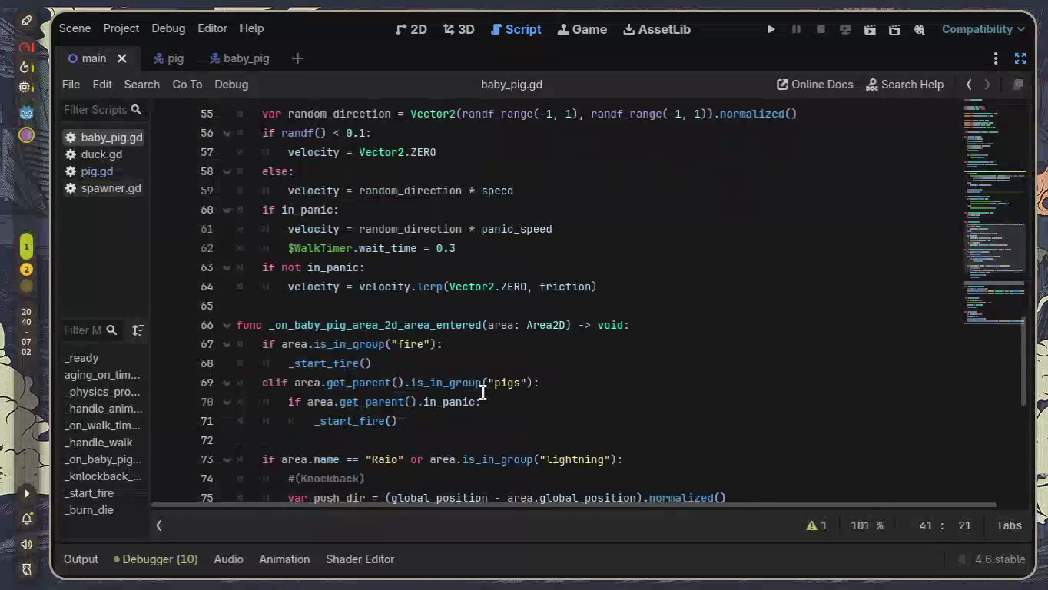
pyautogui.scroll(7, 482, 392)
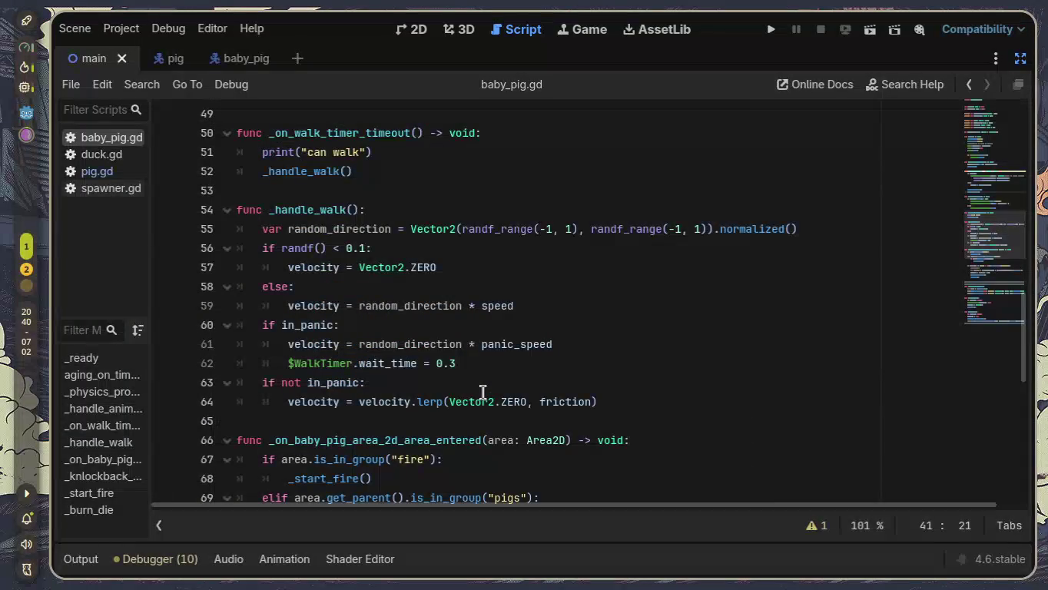
pyautogui.scroll(-2, 435, 350)
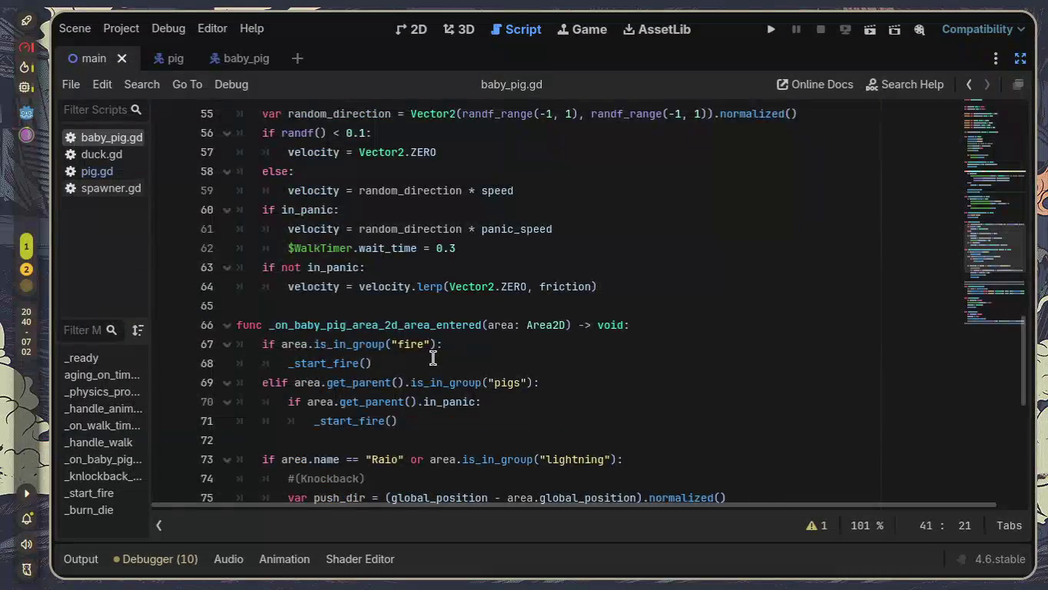
pyautogui.scroll(3, 432, 358)
# Step: Move print("can walk") from _on_walk_timer_timeout into _handle_walk, then run the current scene
pyautogui.moveTo(355, 235); pyautogui.dragTo(196, 201)
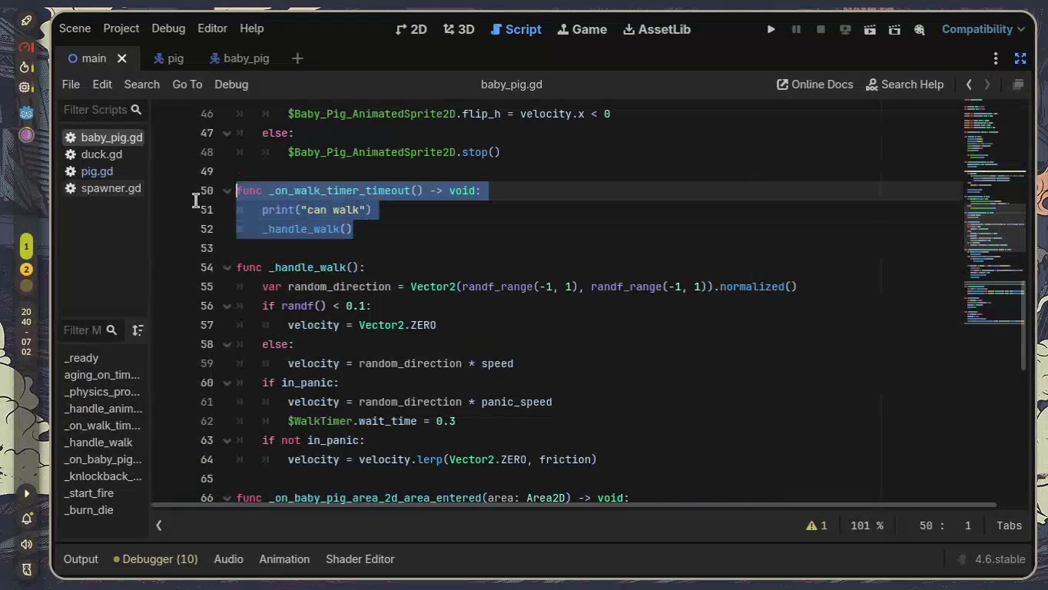
pyautogui.click(408, 255)
pyautogui.moveTo(371, 209); pyautogui.dragTo(256, 210)
pyautogui.hotkey('ctrl', 'c')
pyautogui.press('BackSpace')
pyautogui.click(386, 268)
pyautogui.press('Return')
pyautogui.hotkey('ctrl', 'v')
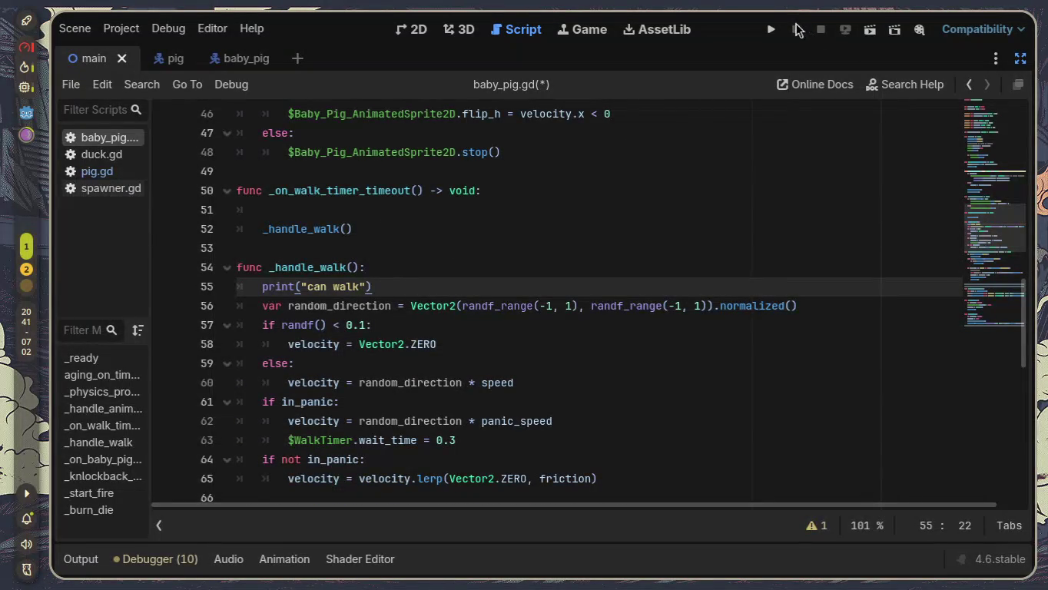
pyautogui.click(874, 30)
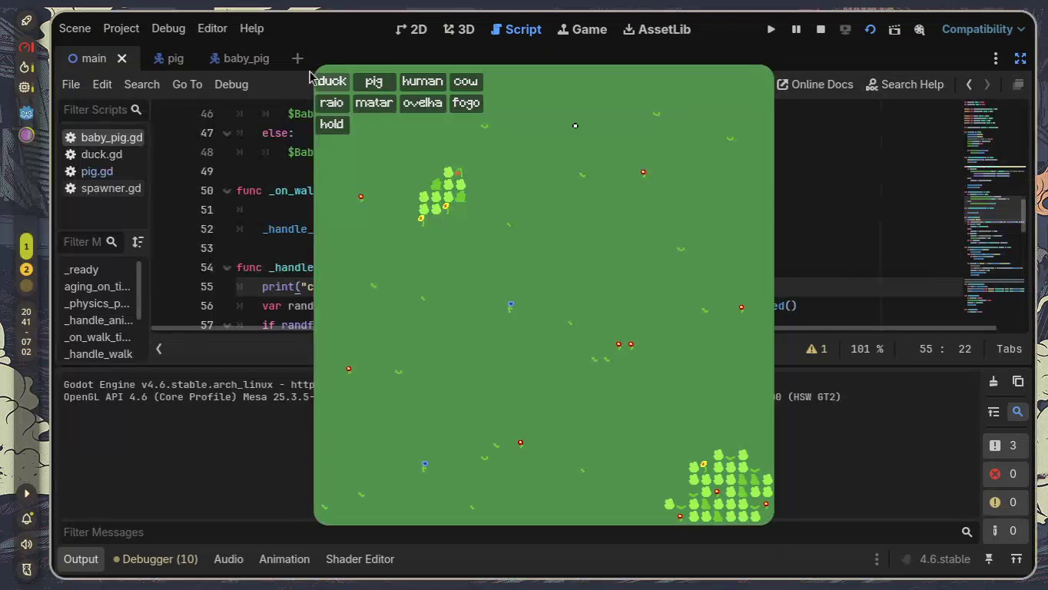
# Step: Spawn six batches of pigs, confirm "can walk" repeats in Output, then stop the game
pyautogui.click(375, 85)
pyautogui.click(376, 84)
pyautogui.click(378, 89)
pyautogui.click(378, 90)
pyautogui.click(379, 89)
pyautogui.click(378, 86)
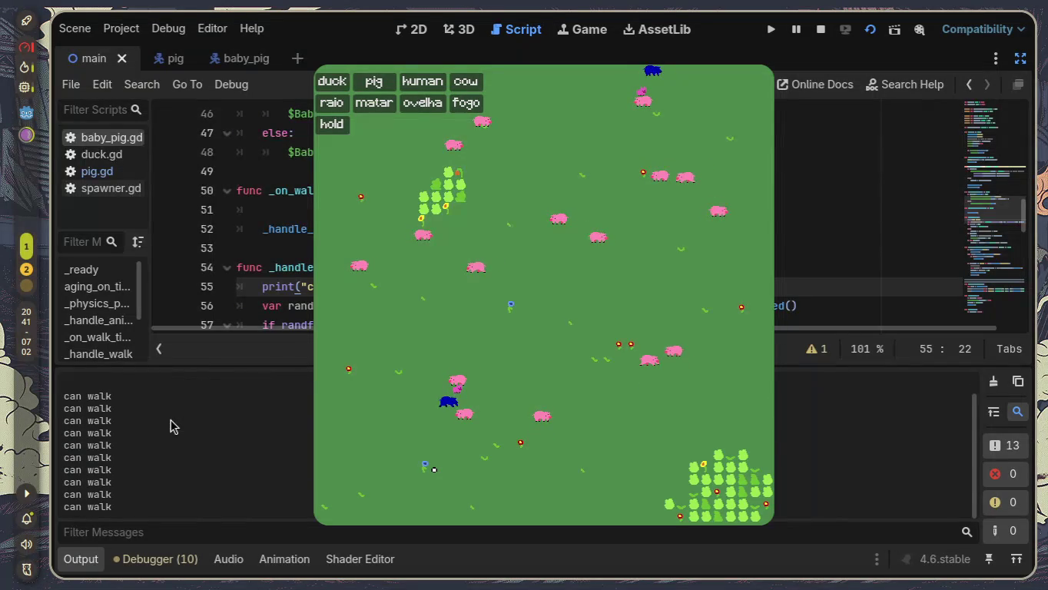
pyautogui.click(820, 29)
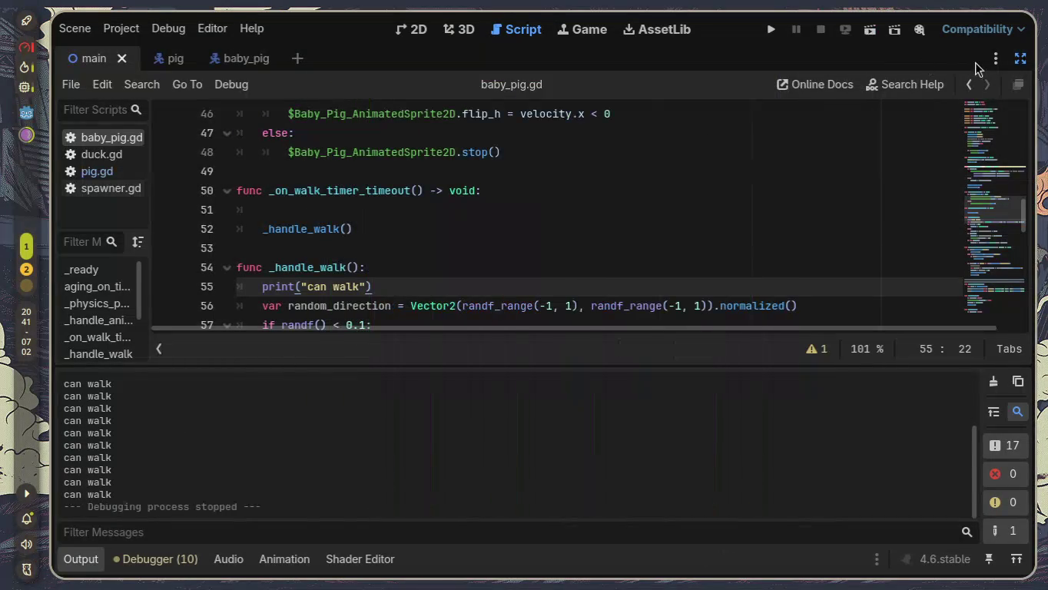
pyautogui.click(1019, 57)
# Step: Open the baby_pig scene in 2D and set the Baby_Pig node's children to select as a group
pyautogui.click(411, 30)
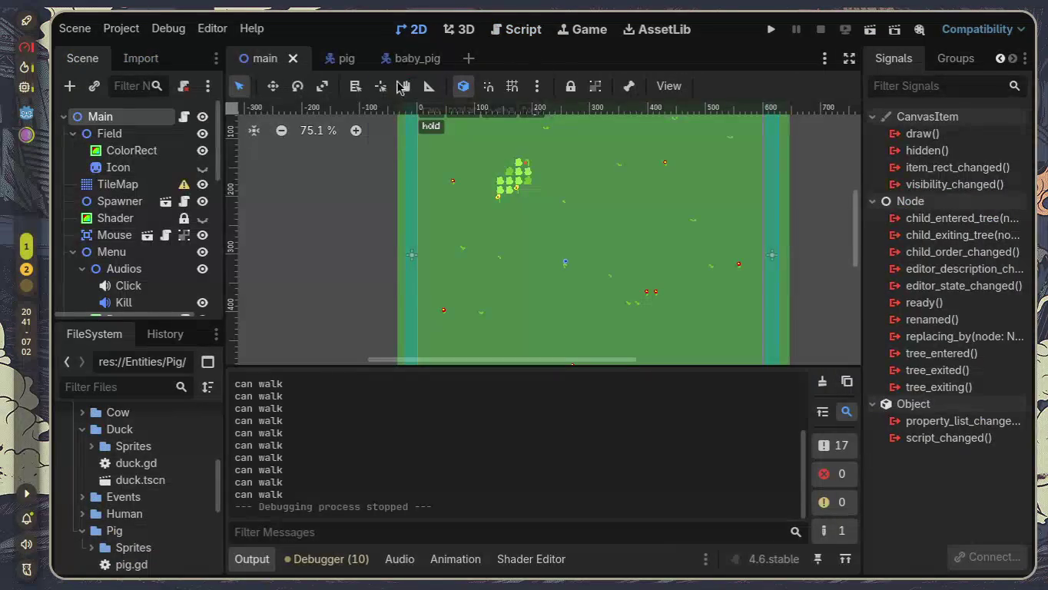
pyautogui.click(425, 57)
pyautogui.click(112, 119)
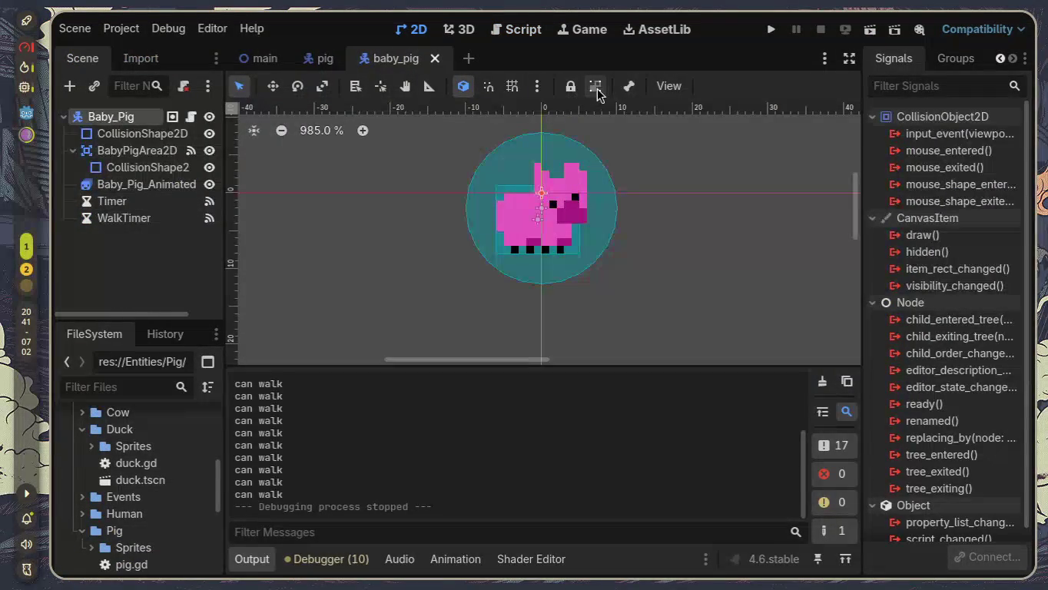
pyautogui.click(596, 89)
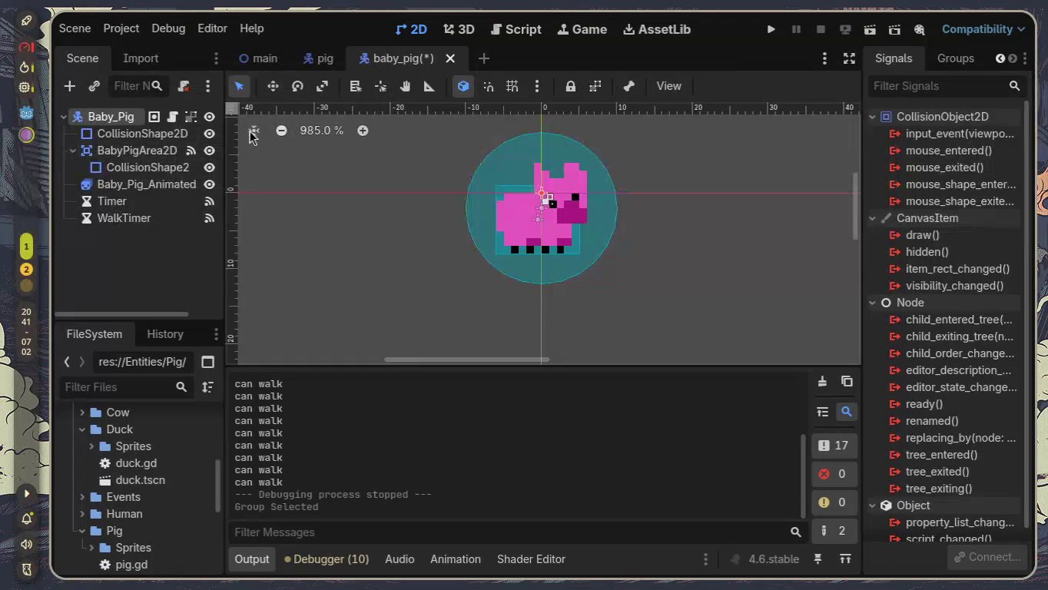
# Step: Open the Baby_Pig script and locate the print("can walk") line in _handle_walk
pyautogui.click(173, 117)
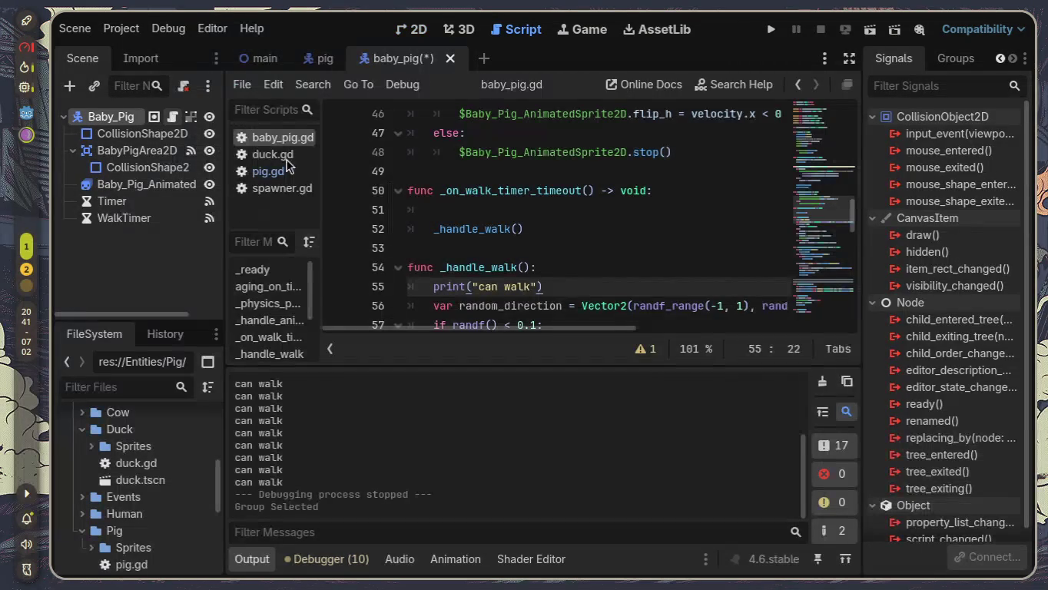
pyautogui.click(251, 559)
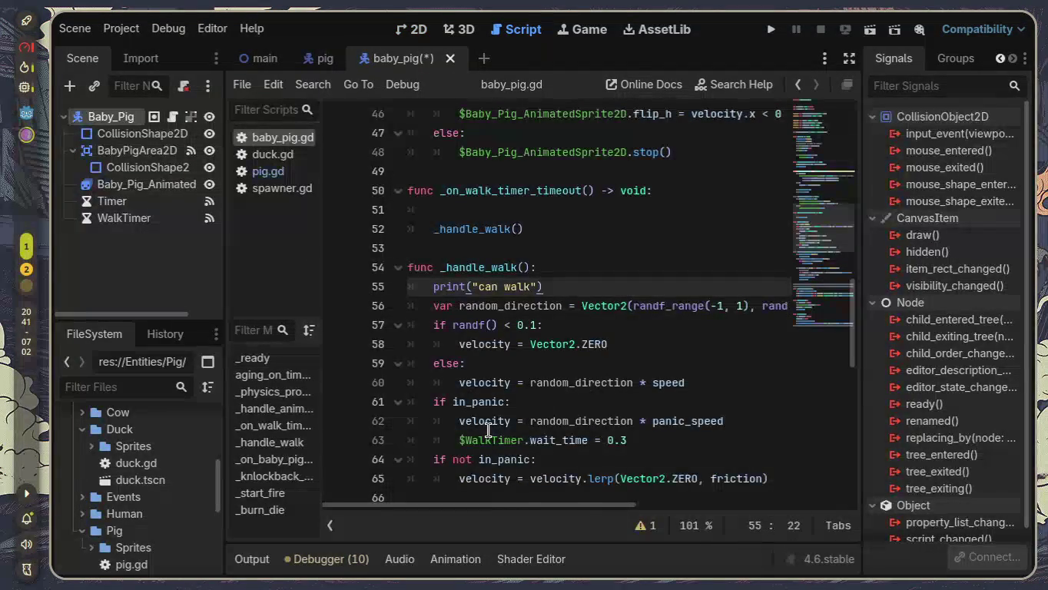
pyautogui.moveTo(488, 430)
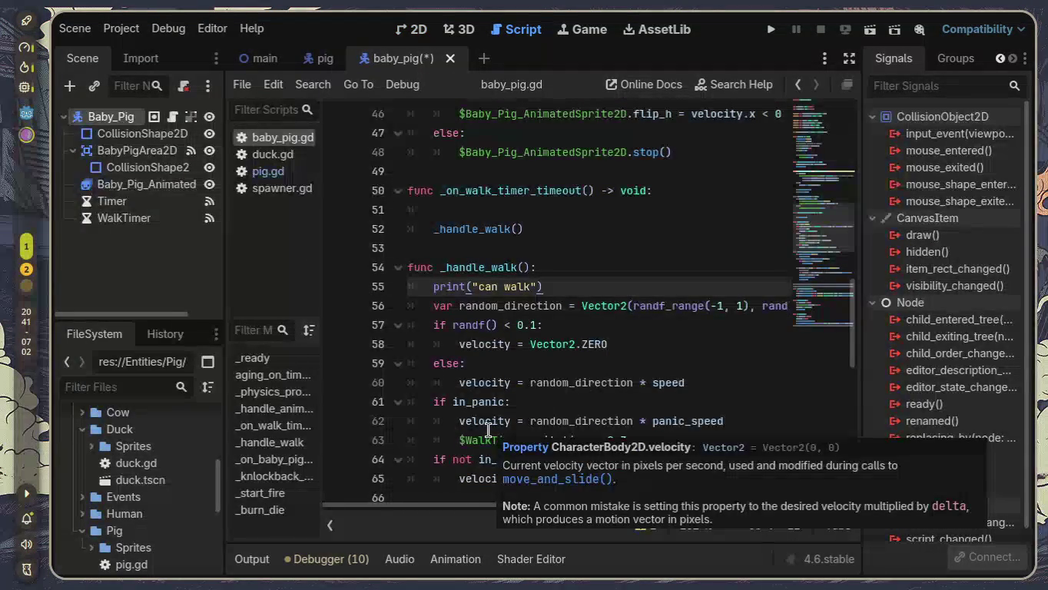
pyautogui.moveTo(543, 285); pyautogui.dragTo(381, 284)
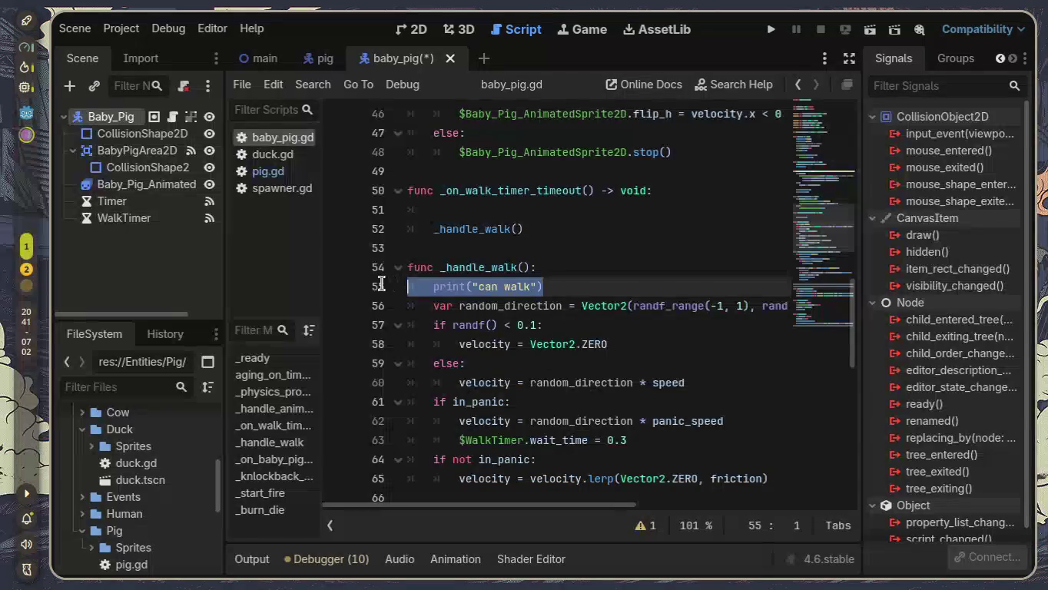
pyautogui.click(596, 271)
pyautogui.scroll(5, 596, 273)
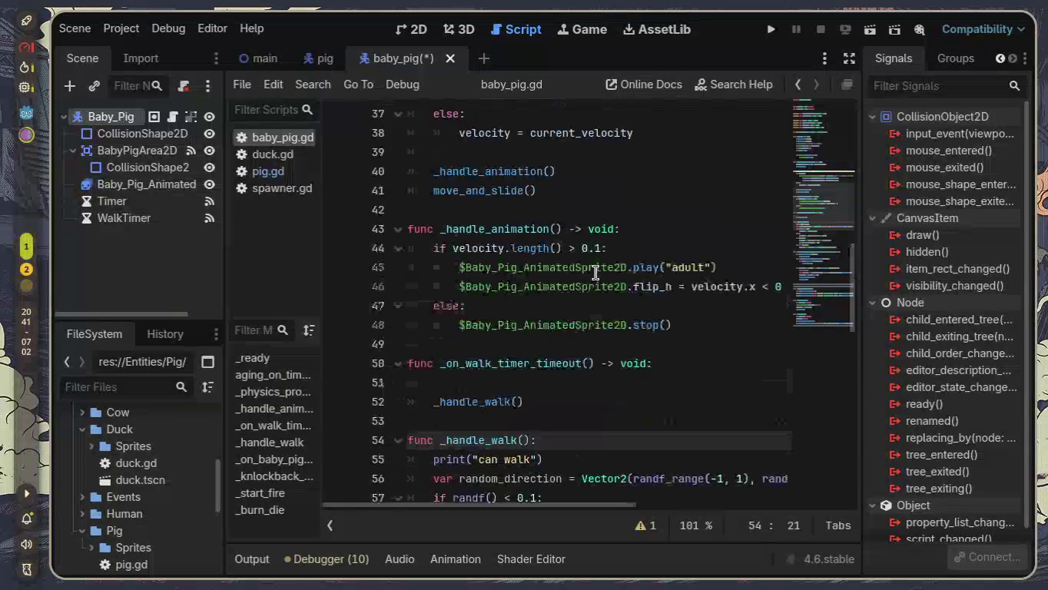
pyautogui.scroll(1, 594, 277)
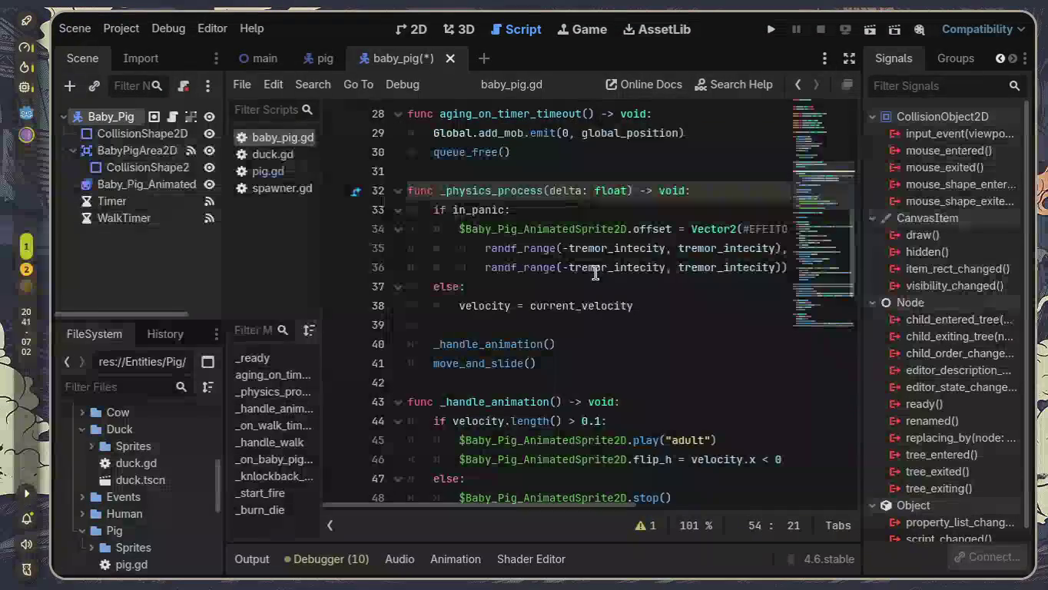
pyautogui.scroll(-6, 593, 286)
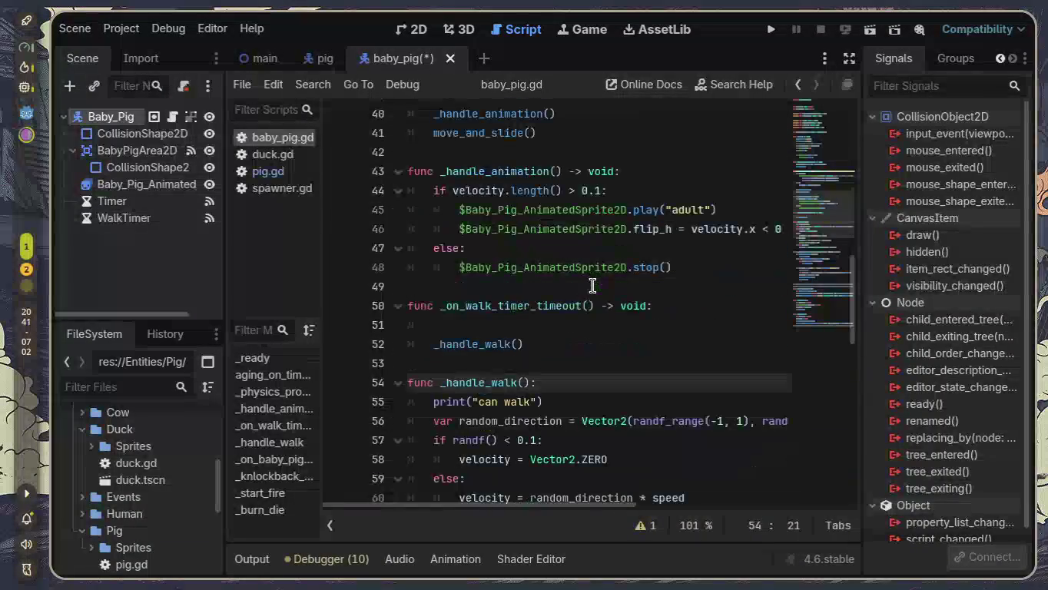
pyautogui.moveTo(540, 498)
pyautogui.mouseDown()
pyautogui.moveTo(584, 498)
pyautogui.moveTo(539, 498)
pyautogui.mouseUp()
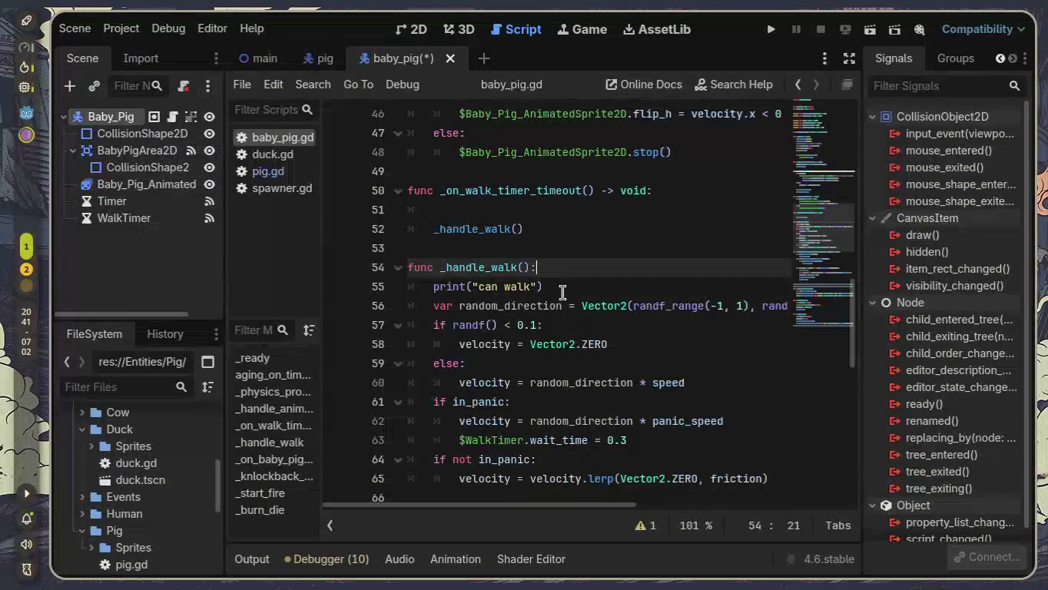
# Step: Delete the print("can walk") statement and move down to the velocity lerp line
pyautogui.moveTo(542, 288); pyautogui.dragTo(400, 288)
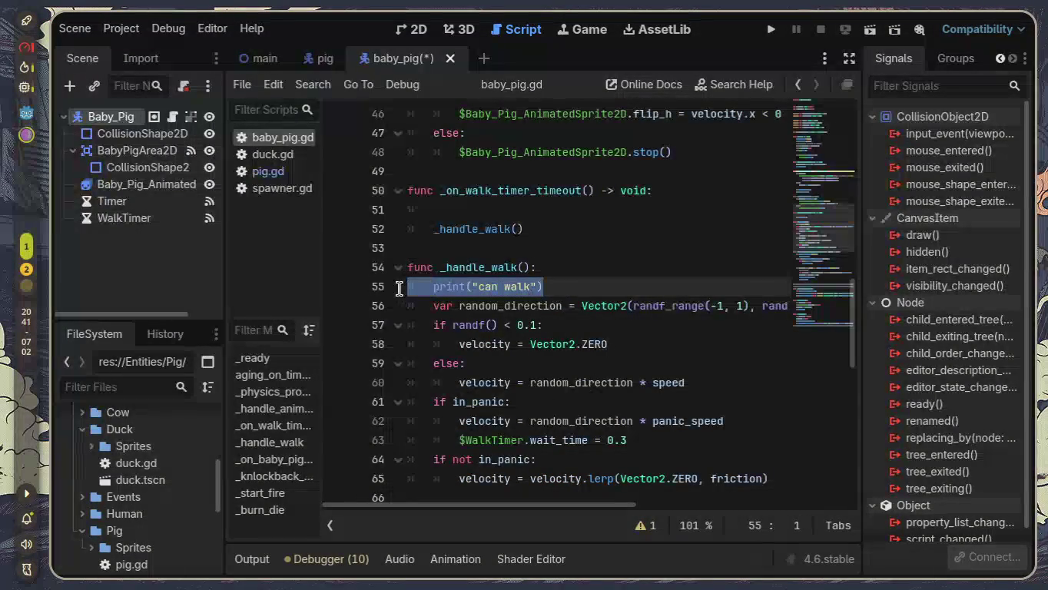
pyautogui.press('BackSpace')
pyautogui.press('BackSpace')
pyautogui.press('Down')
pyautogui.press('Down')
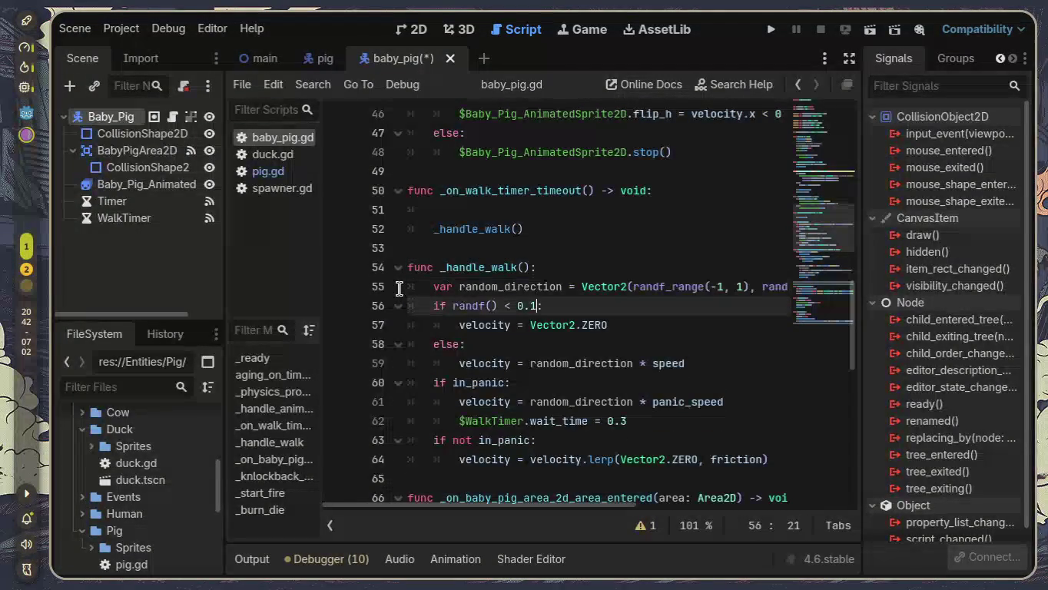
pyautogui.press('Down')
pyautogui.press('Down')
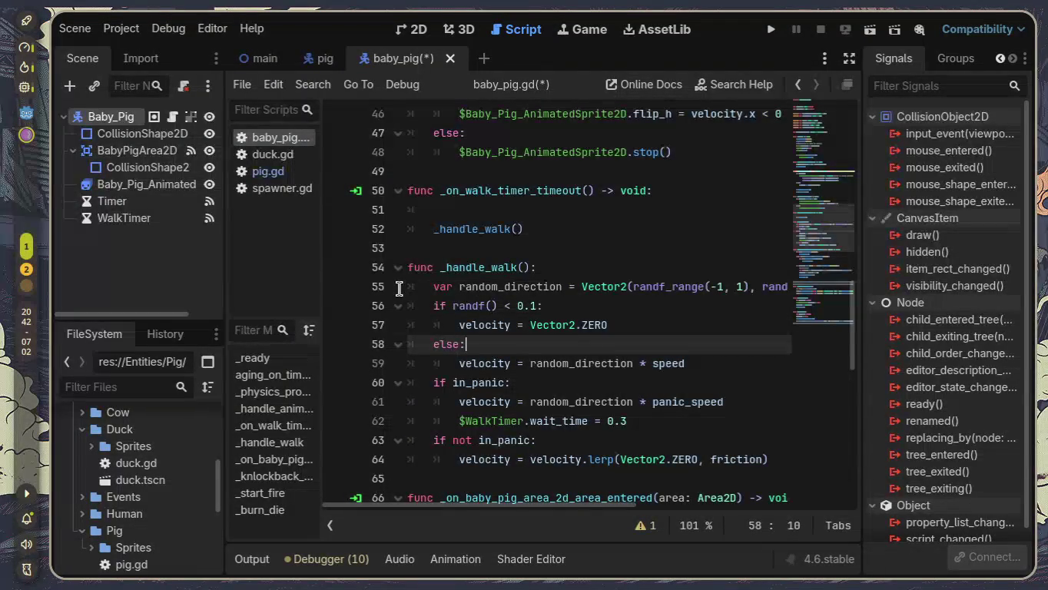
pyautogui.press('Down')
pyautogui.press('Down')
pyautogui.press('Down')
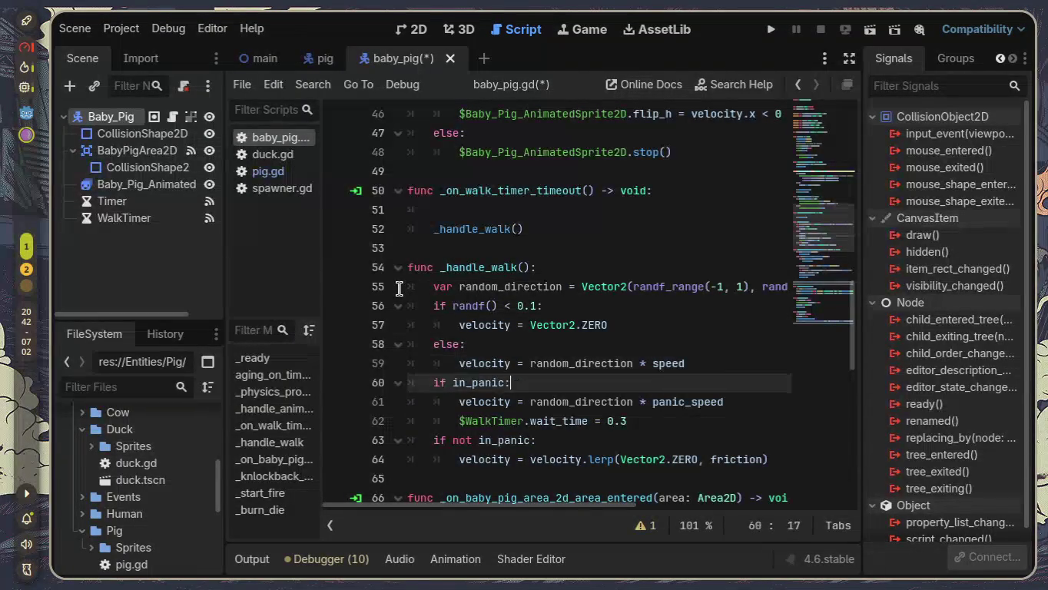
# Step: Add print(random_direction) after the velocity lerp line, save baby_pig.gd, and run the current scene
pyautogui.press('Return')
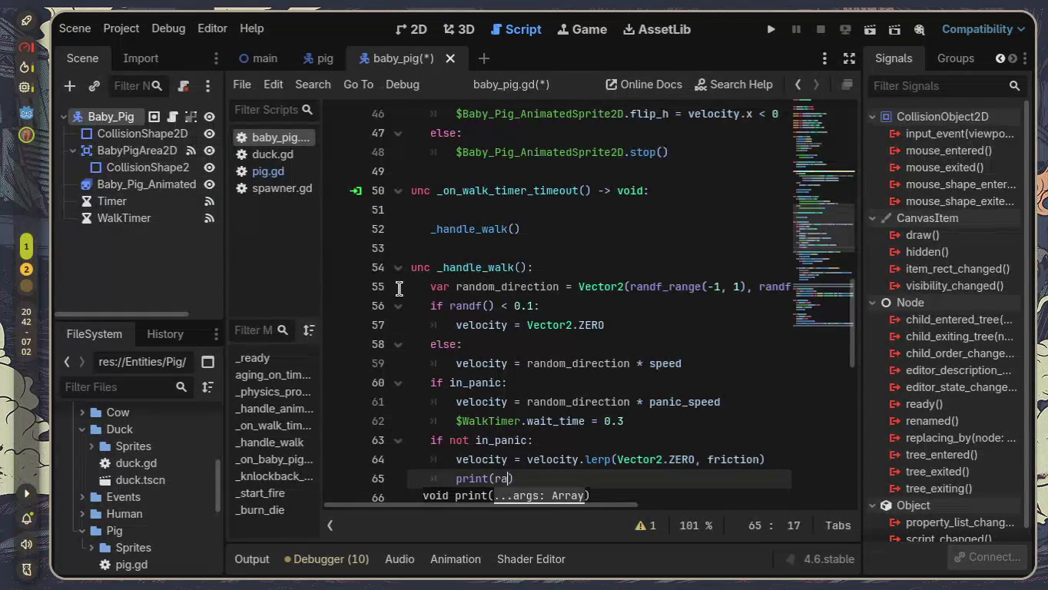
pyautogui.write('nd')
pyautogui.press('Return')
pyautogui.hotkey('ctrl', 's')
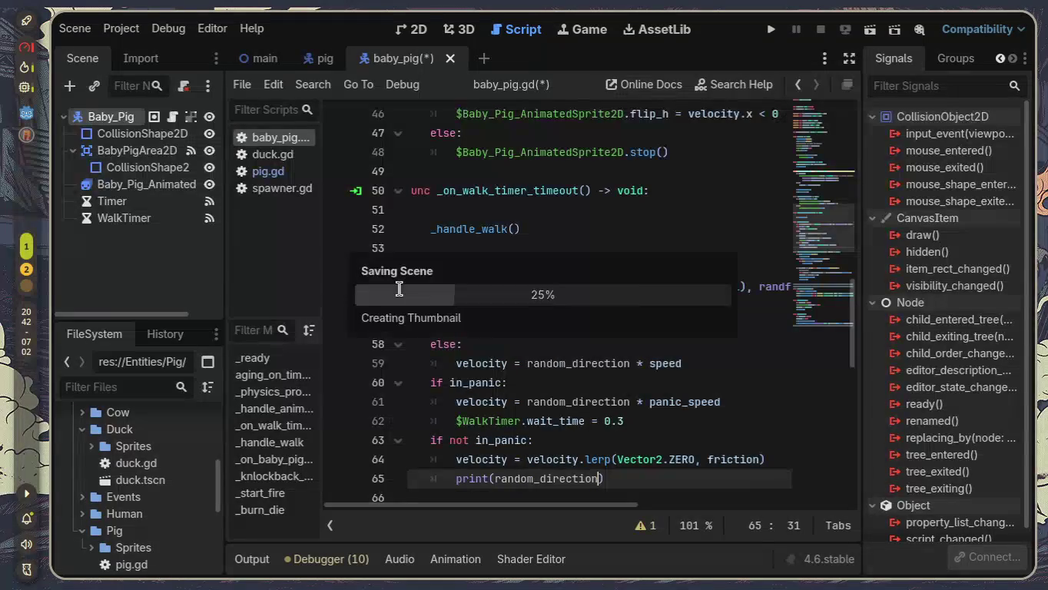
pyautogui.click(870, 36)
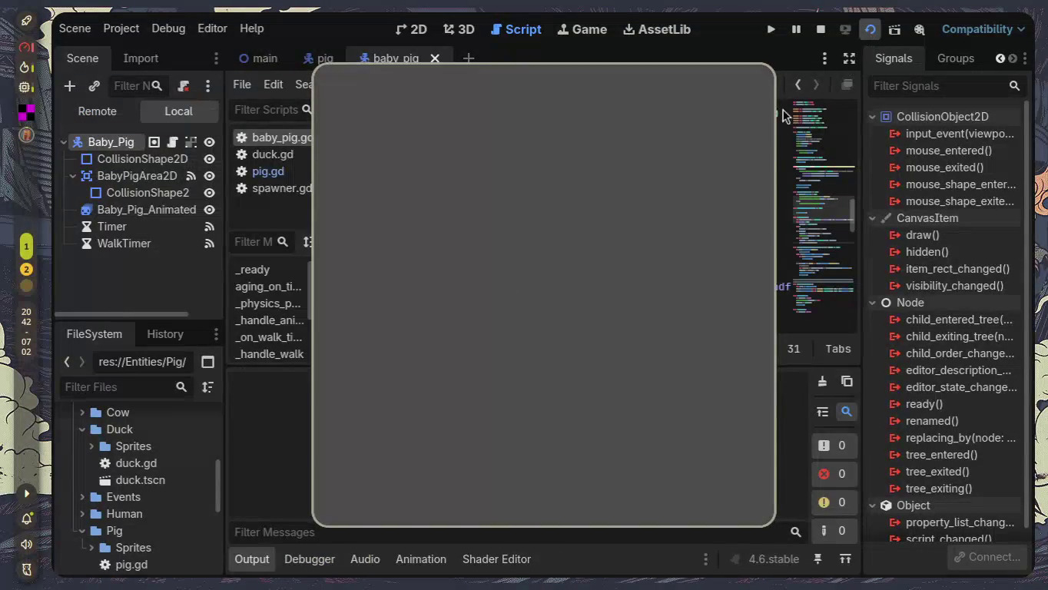
# Step: Close the blank game window, relaunch, spawn pigs to log random_direction vectors, then confirm stopping
pyautogui.hotkey('alt', 'F4')
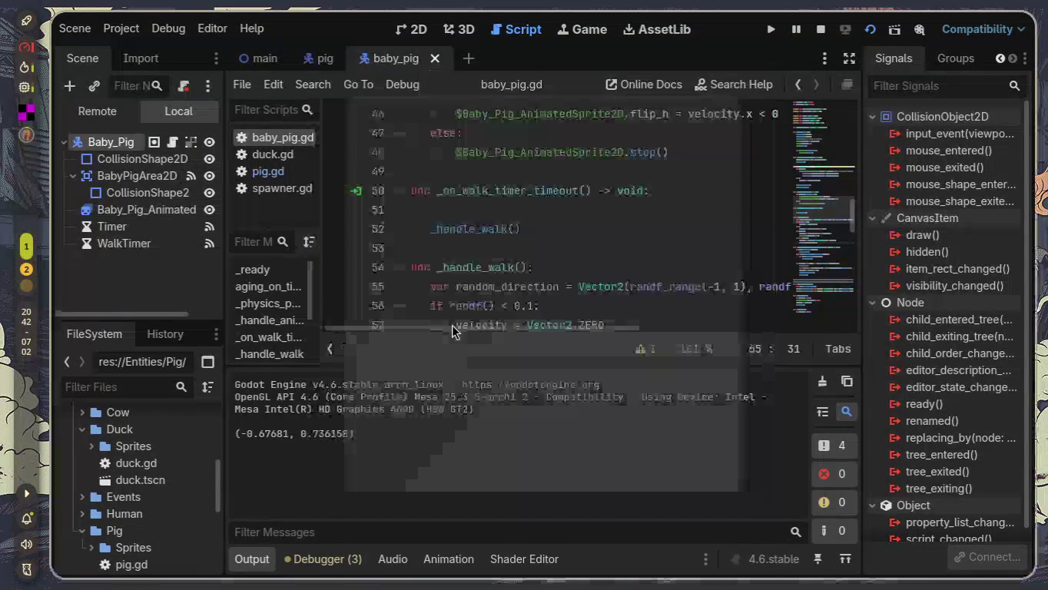
pyautogui.click(873, 31)
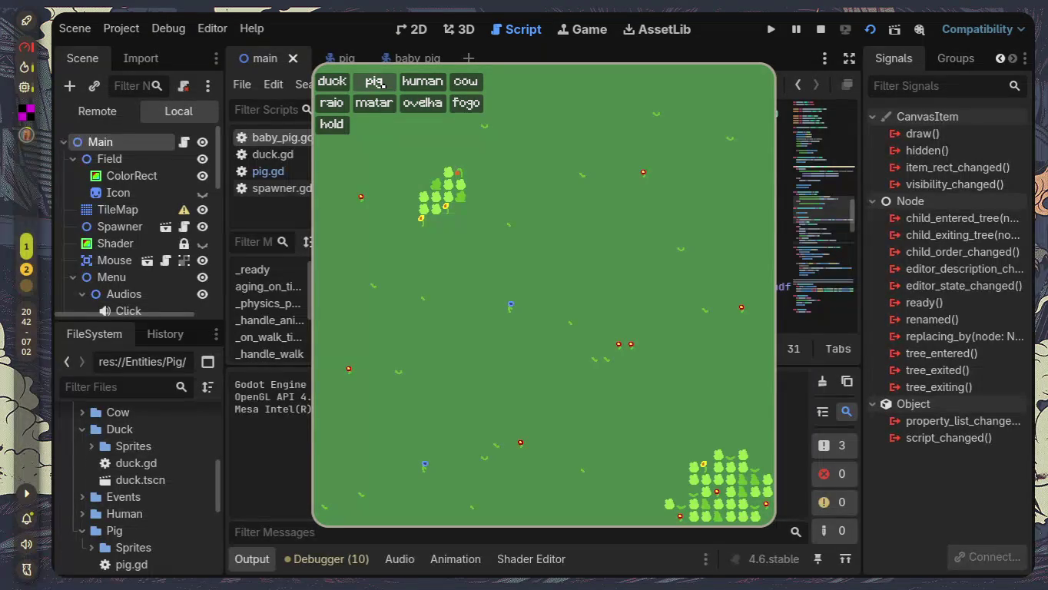
pyautogui.click(375, 83)
pyautogui.click(375, 84)
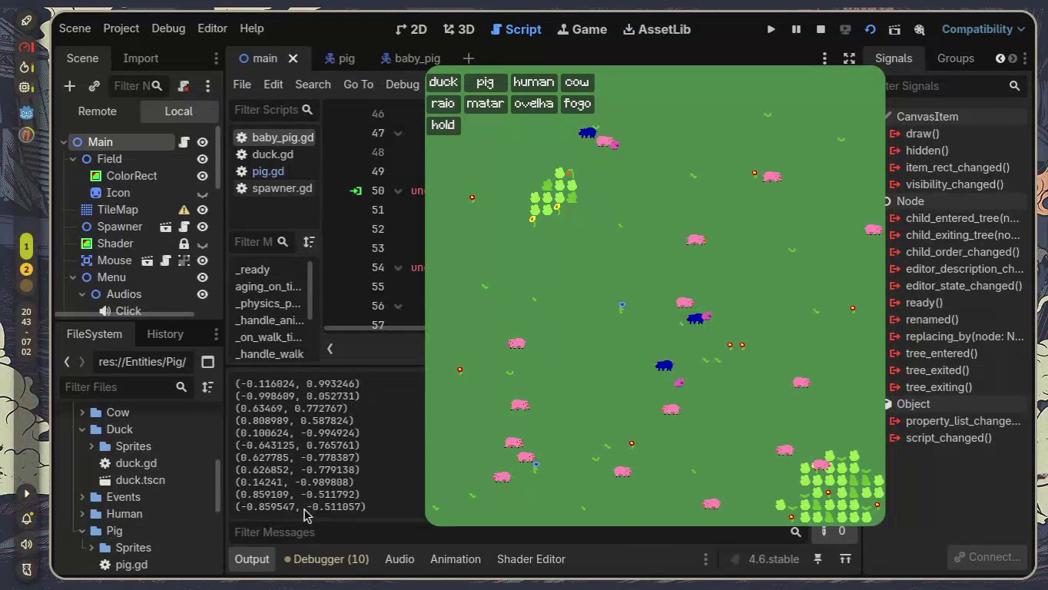
pyautogui.click(438, 276)
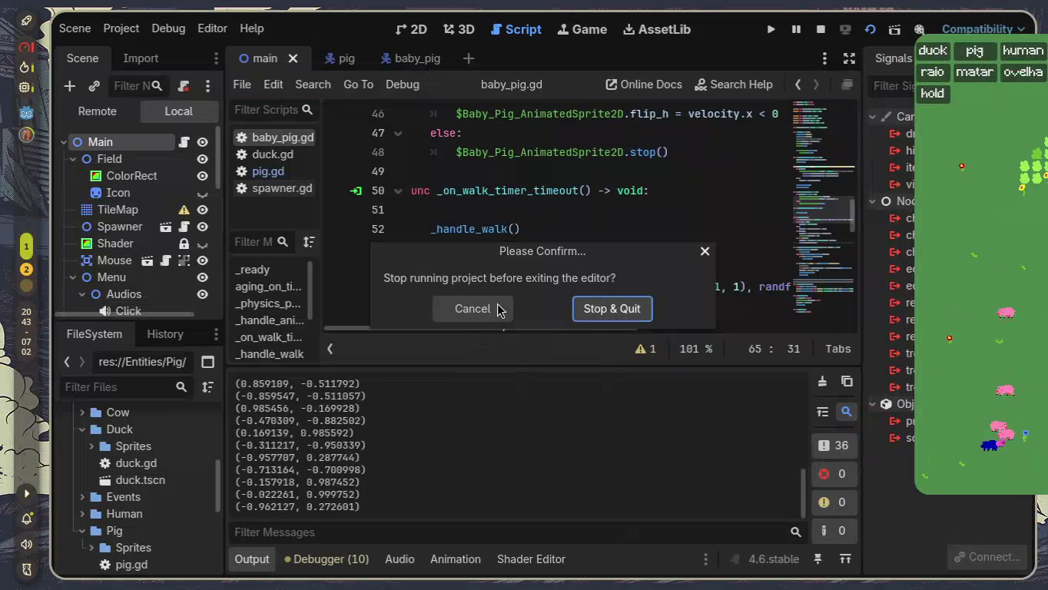
pyautogui.click(497, 307)
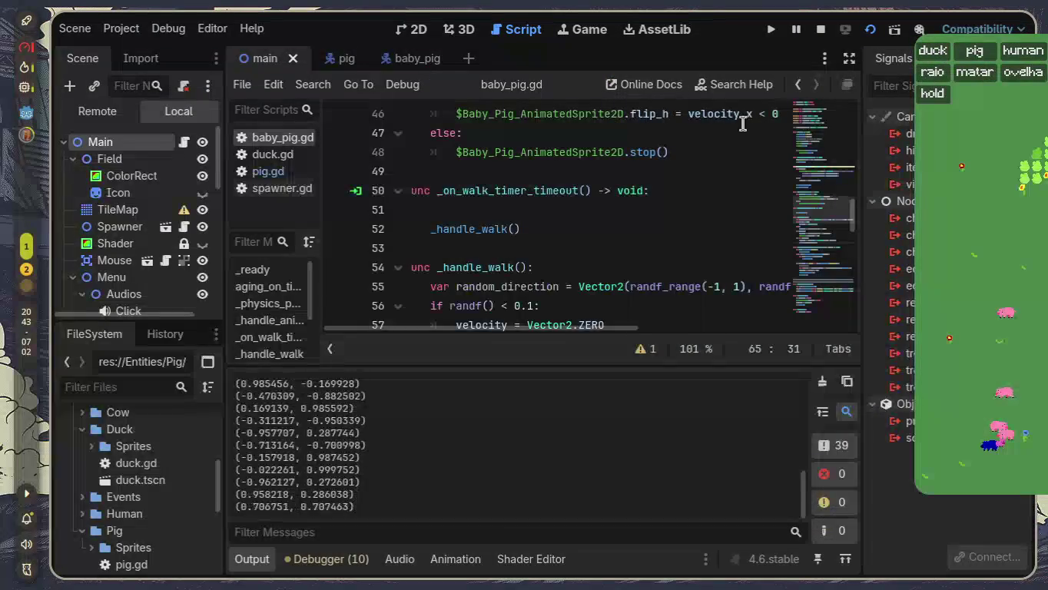
# Step: Stop the game and delete the print(random_direction) line from _handle_walk
pyautogui.click(819, 31)
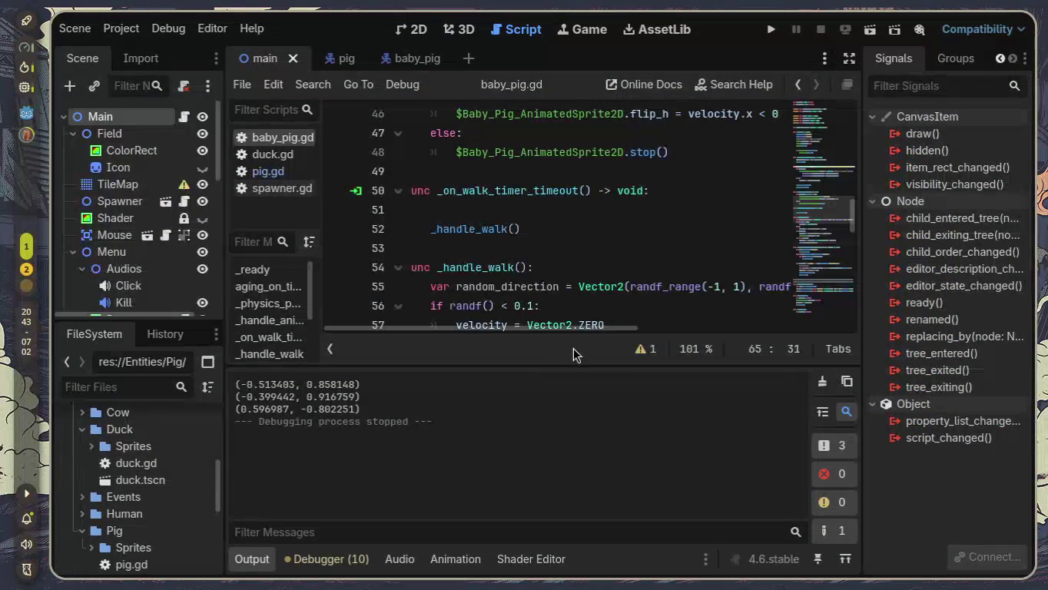
pyautogui.click(251, 559)
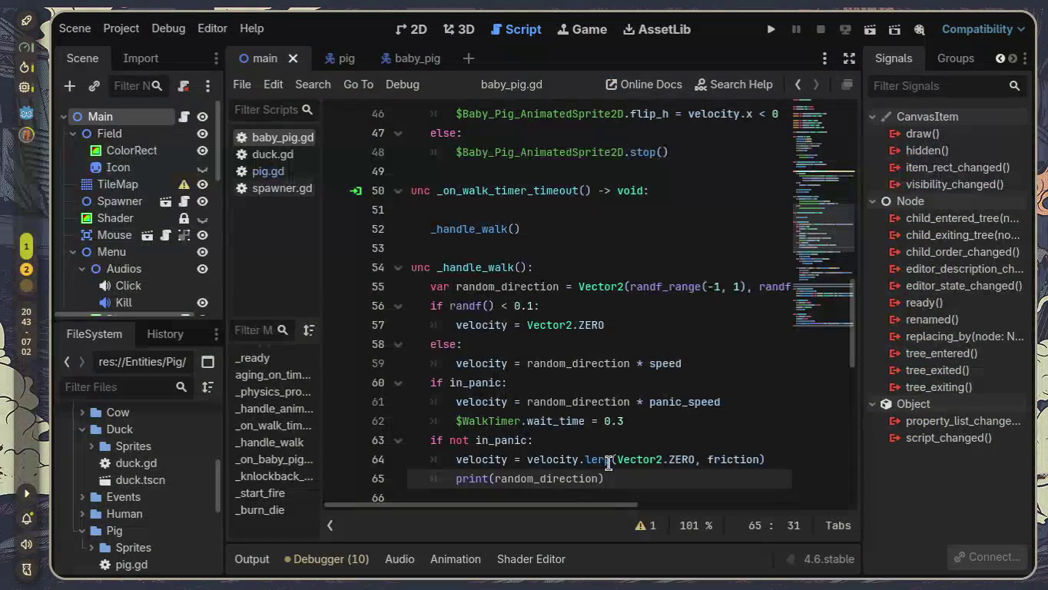
pyautogui.moveTo(608, 481); pyautogui.dragTo(434, 479)
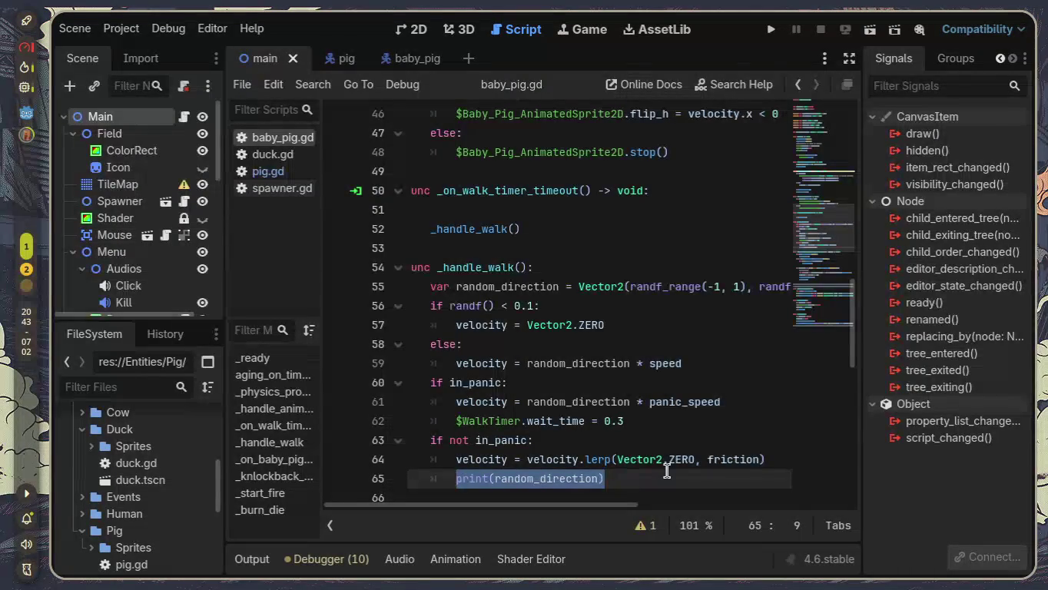
pyautogui.press('BackSpace')
pyautogui.press('BackSpace')
pyautogui.press('BackSpace')
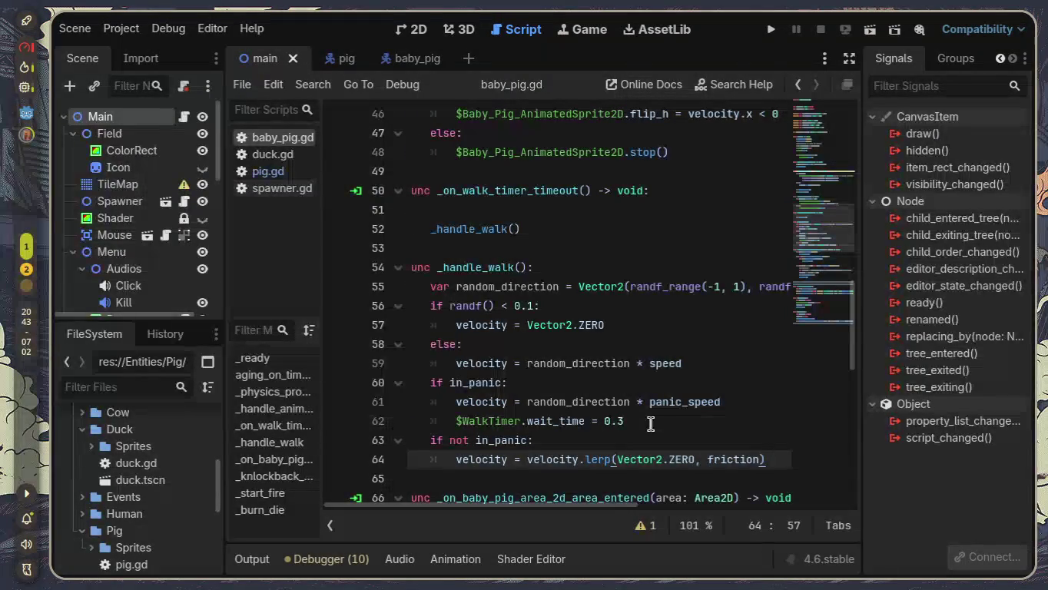
# Step: Add a blank line under the _physics_process header and switch to the baby_pig scene's 2D view
pyautogui.scroll(7, 651, 424)
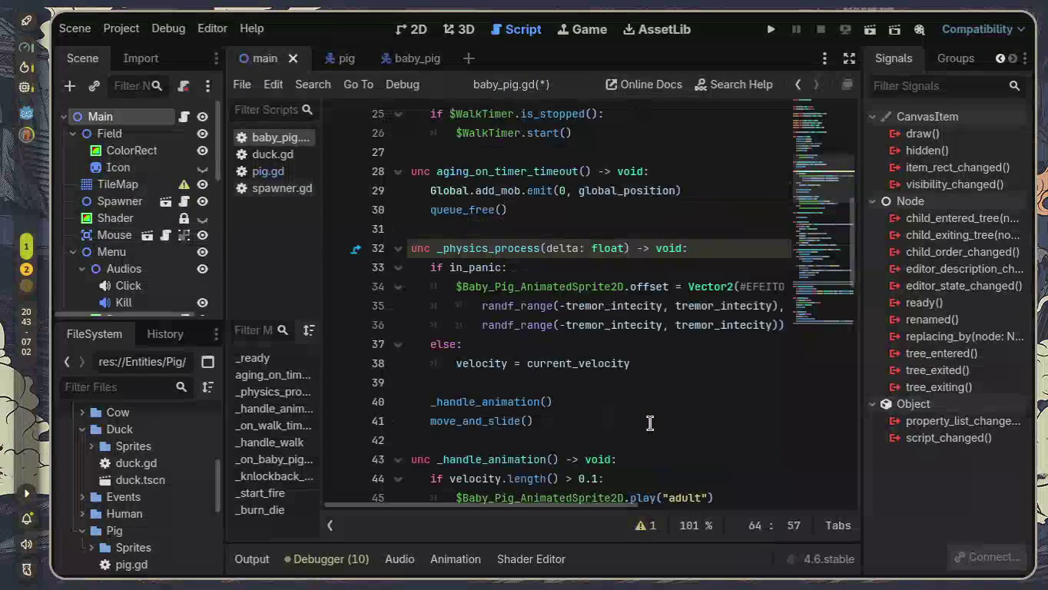
pyautogui.click(710, 246)
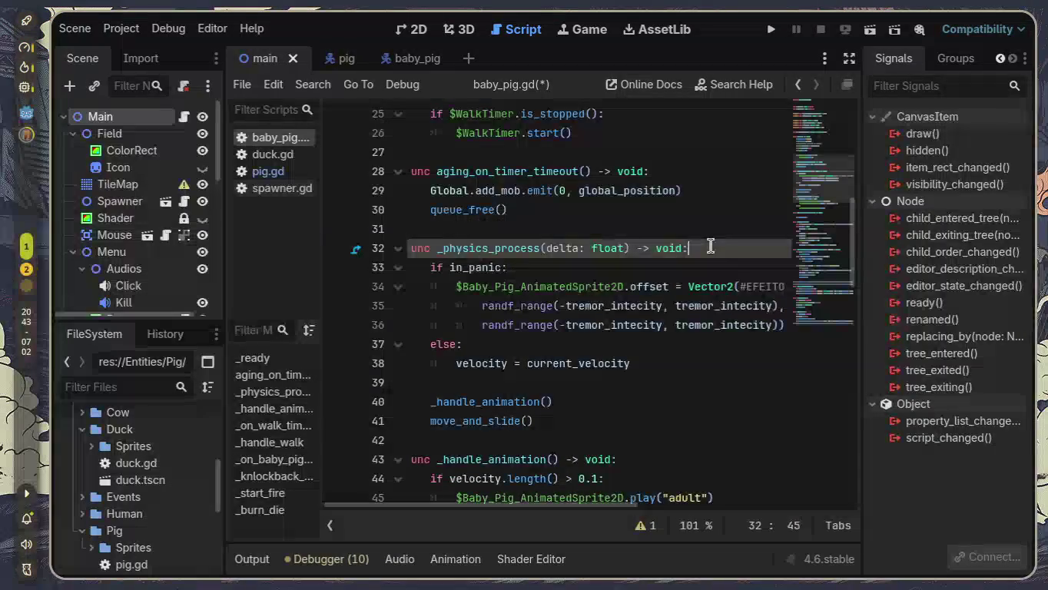
pyautogui.press('Return')
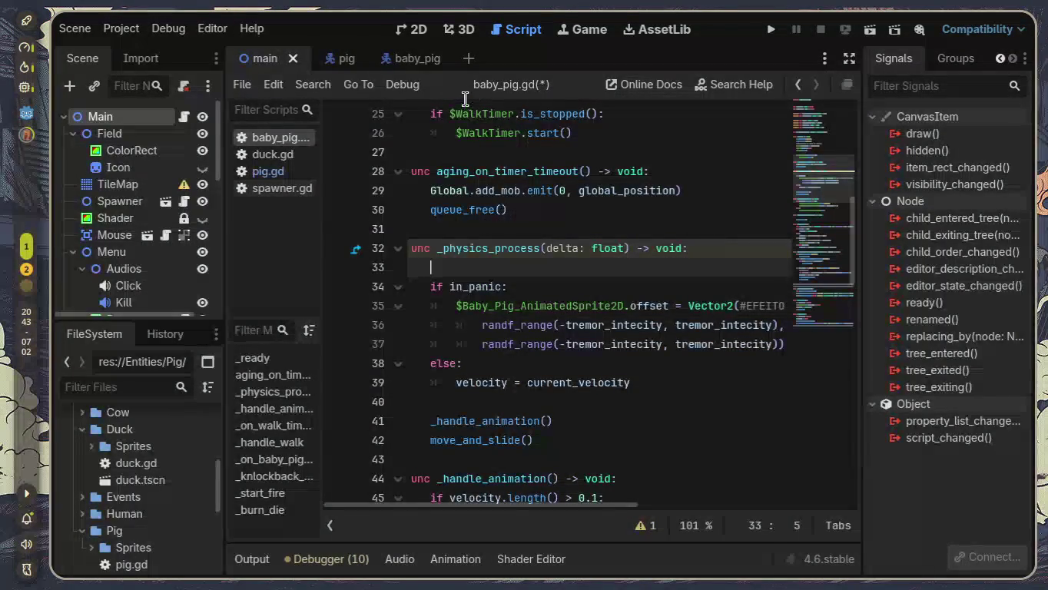
pyautogui.click(407, 32)
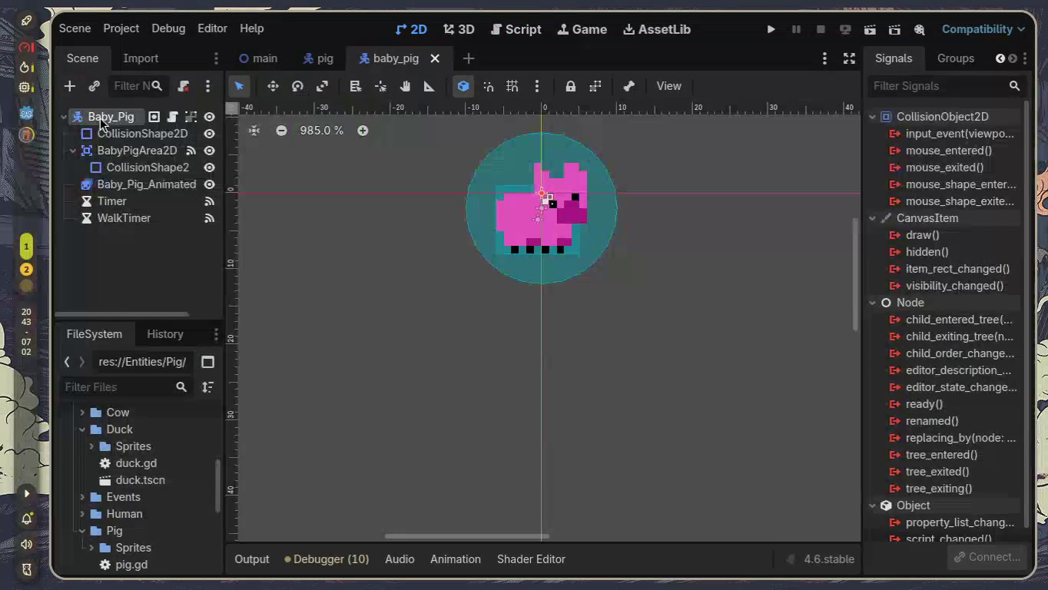
# Step: Add a Label node to the baby pig and position and widen it above the pig
pyautogui.hotkey('ctrl', 'a')
pyautogui.write('label')
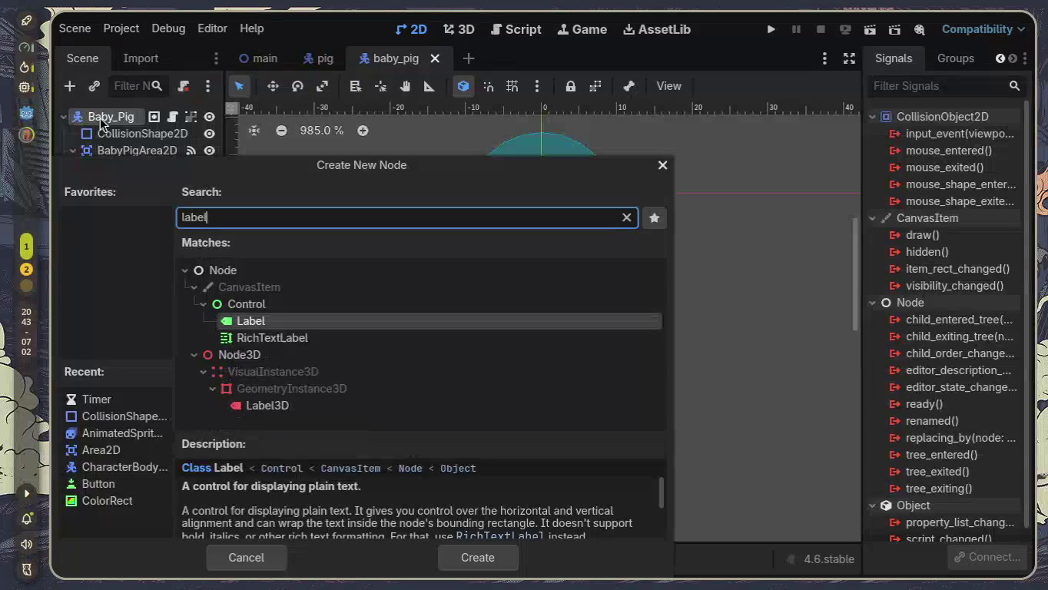
pyautogui.press('Return')
pyautogui.scroll(2, 542, 273)
pyautogui.moveTo(520, 380); pyautogui.dragTo(421, 221)
pyautogui.moveTo(600, 173)
pyautogui.mouseDown()
pyautogui.moveTo(596, 144)
pyautogui.moveTo(614, 215)
pyautogui.moveTo(707, 231)
pyautogui.mouseUp()
pyautogui.scroll(-5, 599, 212)
pyautogui.scroll(3, 599, 215)
pyautogui.moveTo(498, 234); pyautogui.dragTo(426, 231)
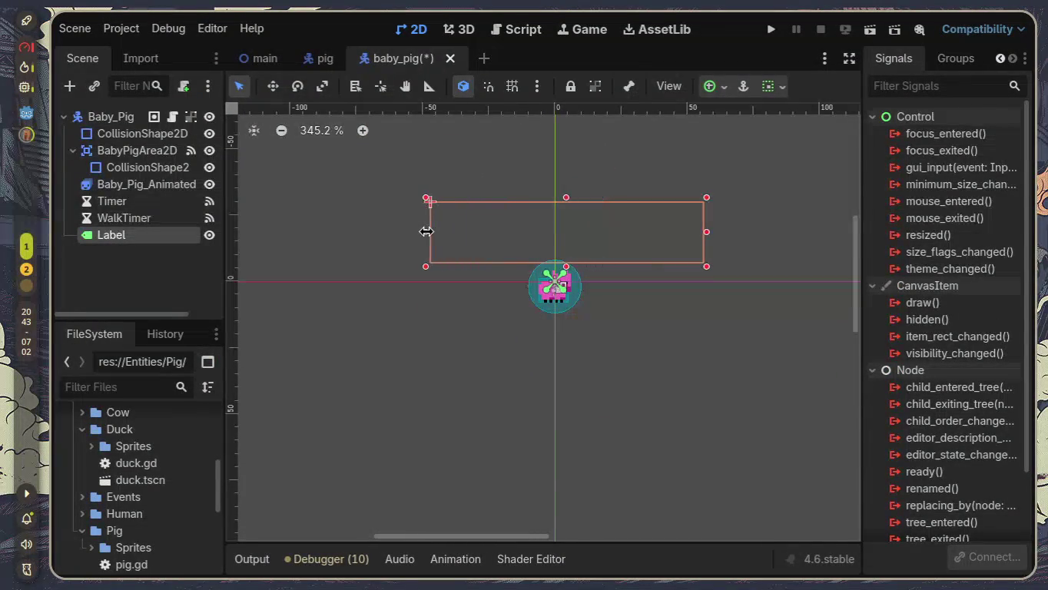
# Step: In the baby pig's script, write $Label.text = str(velocity) in _physics_process
pyautogui.click(172, 116)
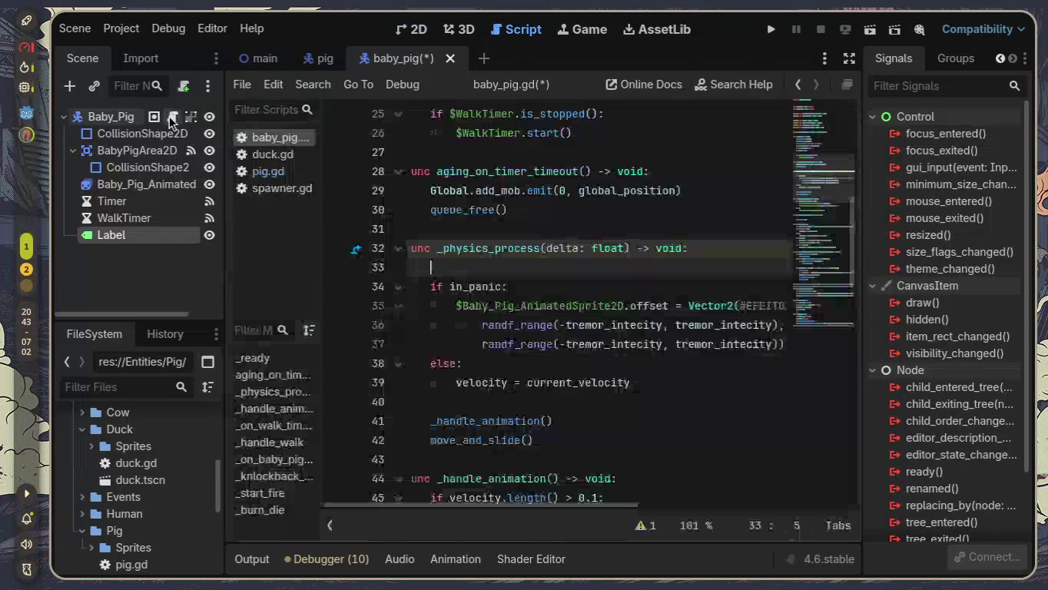
pyautogui.write('$La')
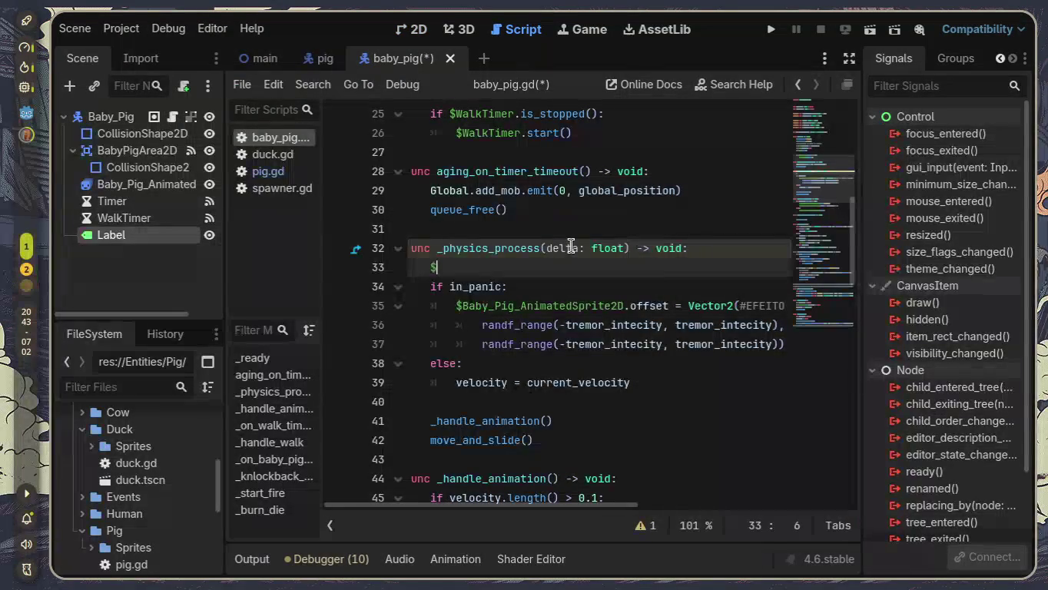
pyautogui.press('Return')
pyautogui.write('.')
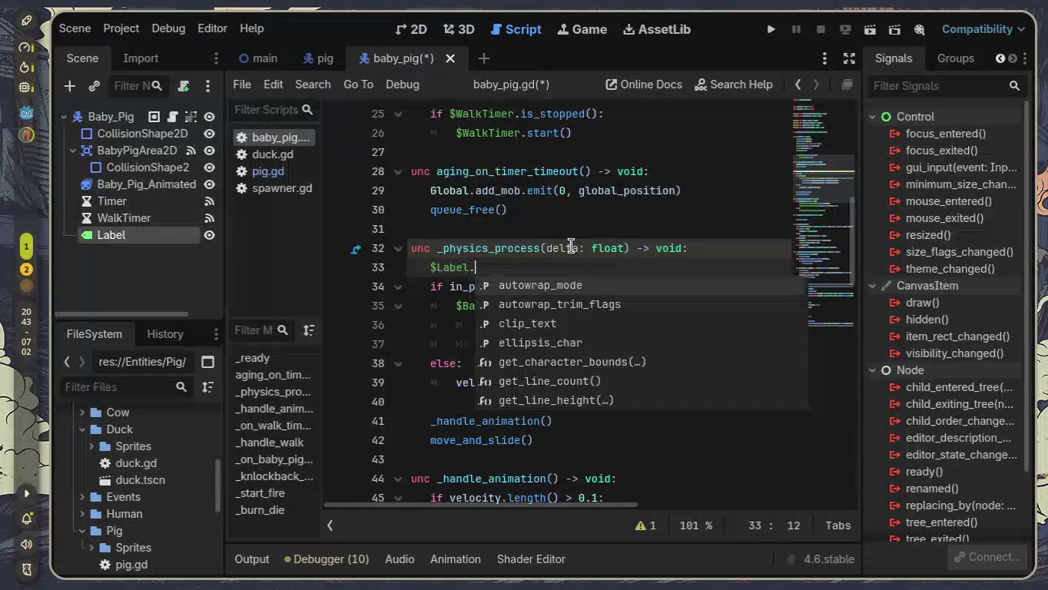
pyautogui.write('tex')
pyautogui.press('Return')
pyautogui.write('s')
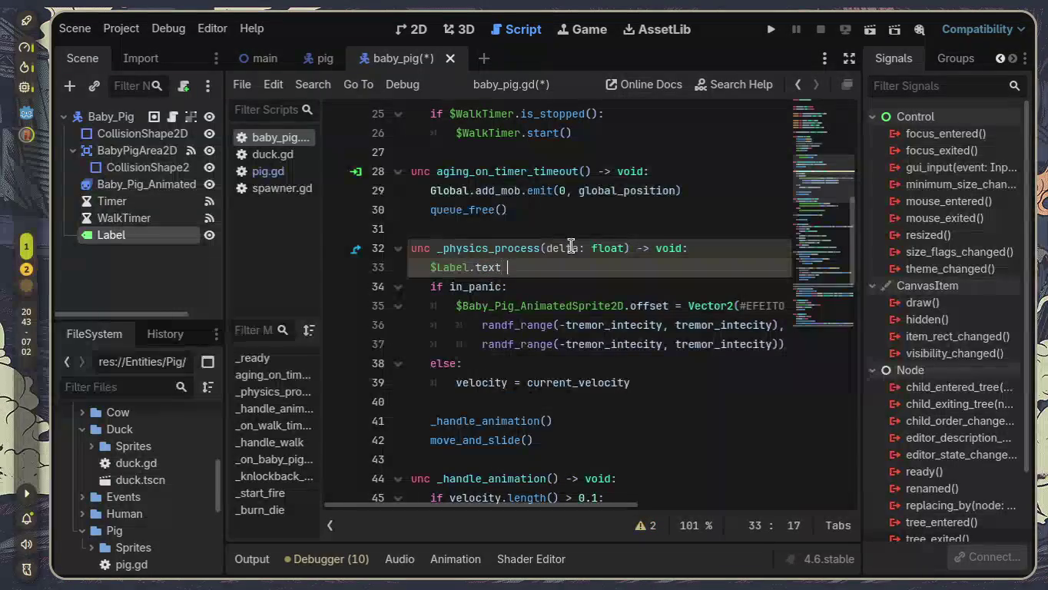
pyautogui.write('tr(')
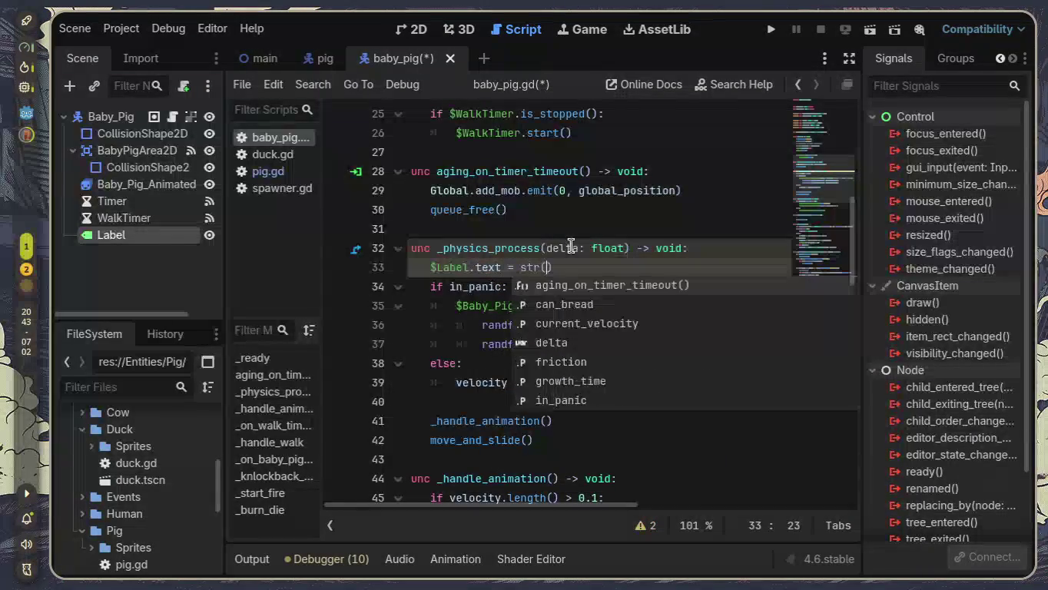
pyautogui.press('Escape')
pyautogui.write('veloc')
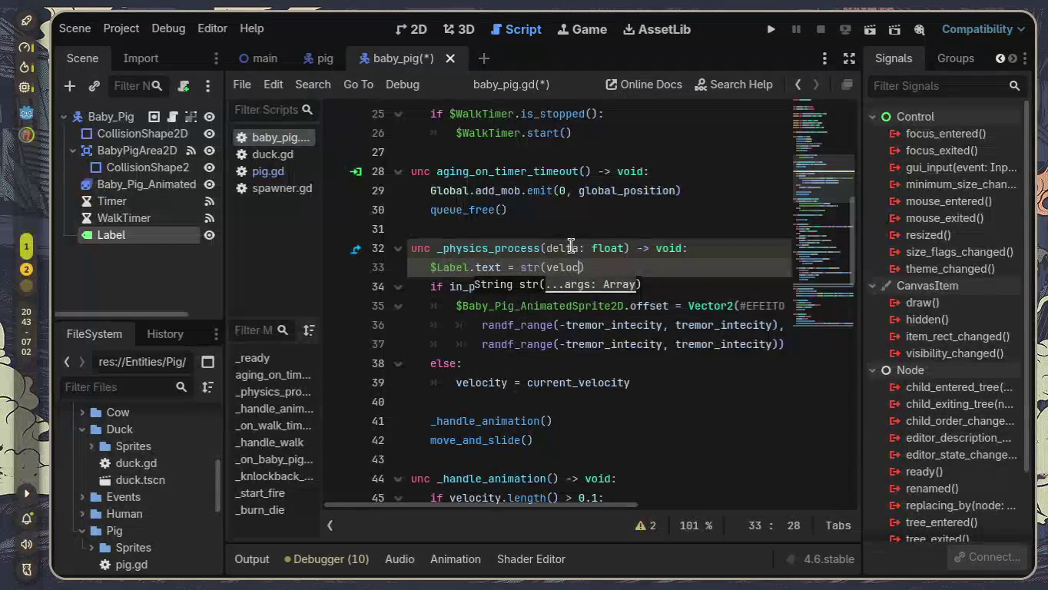
pyautogui.press('Return')
# Step: Save the scene and script, then switch to the main scene and run it
pyautogui.hotkey('ctrl', 's')
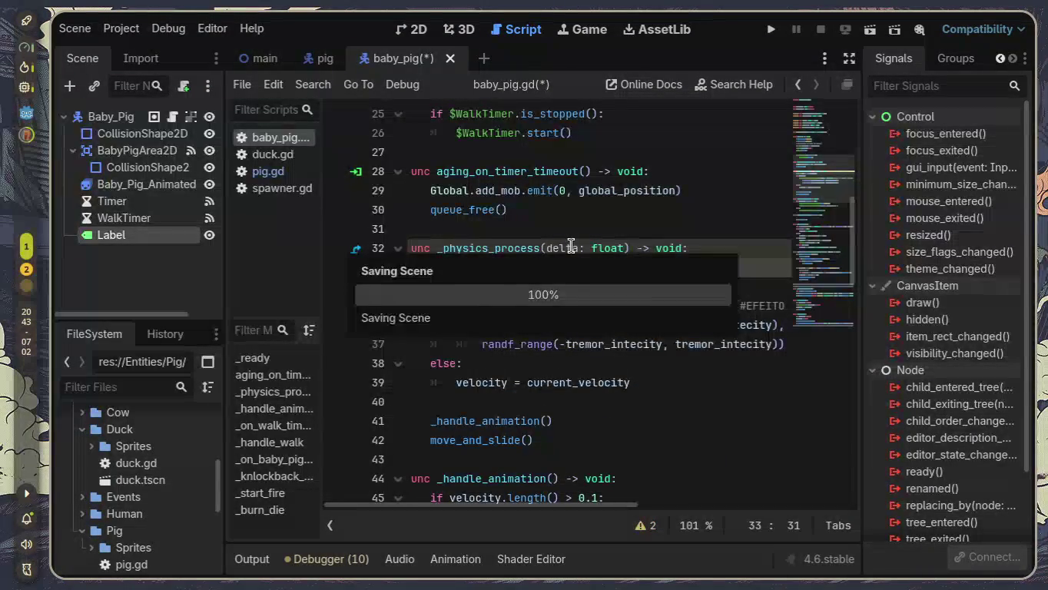
pyautogui.click(261, 60)
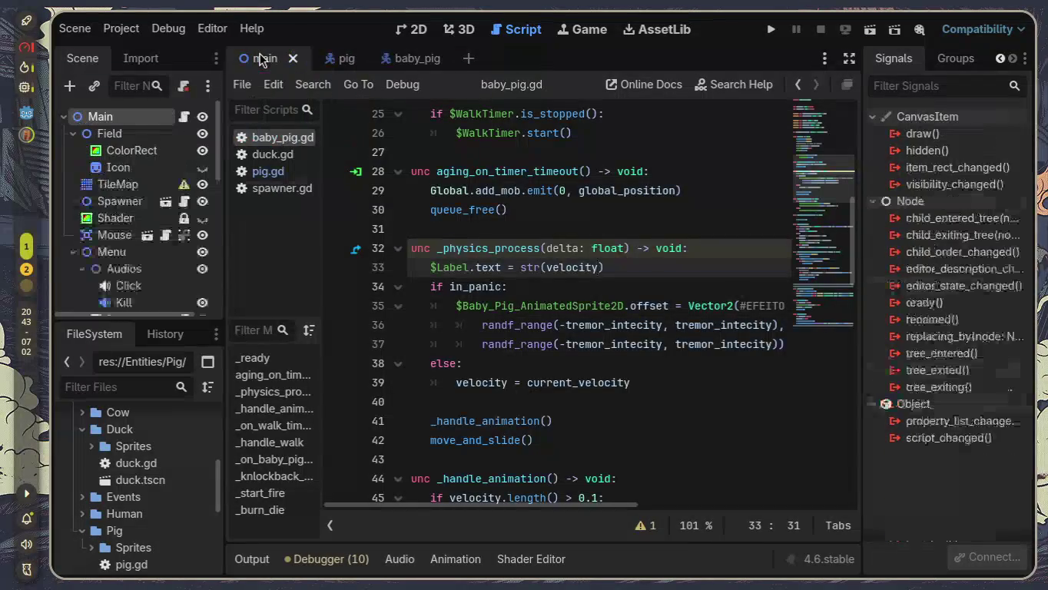
pyautogui.click(875, 30)
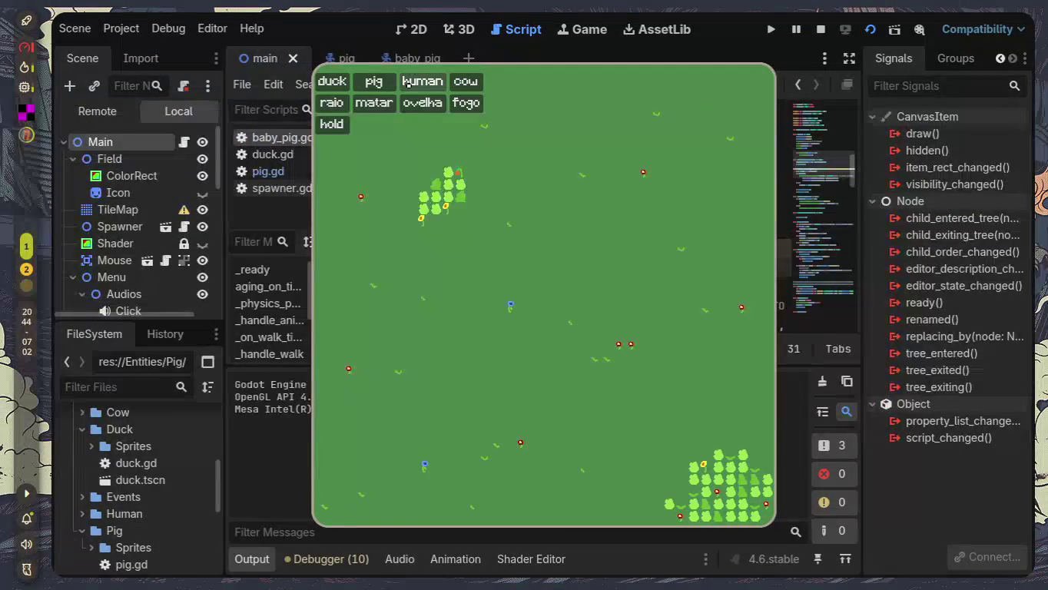
# Step: Spawn several pigs, check their labels read (0.0, 0.0), then stop the game
pyautogui.click(374, 82)
pyautogui.click(375, 82)
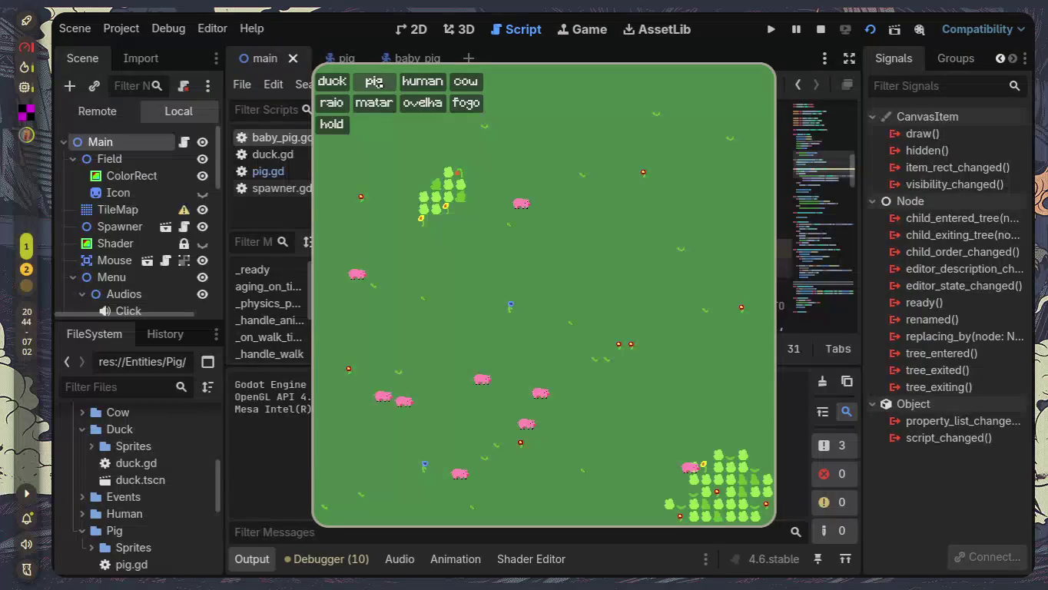
pyautogui.click(374, 82)
pyautogui.click(374, 82)
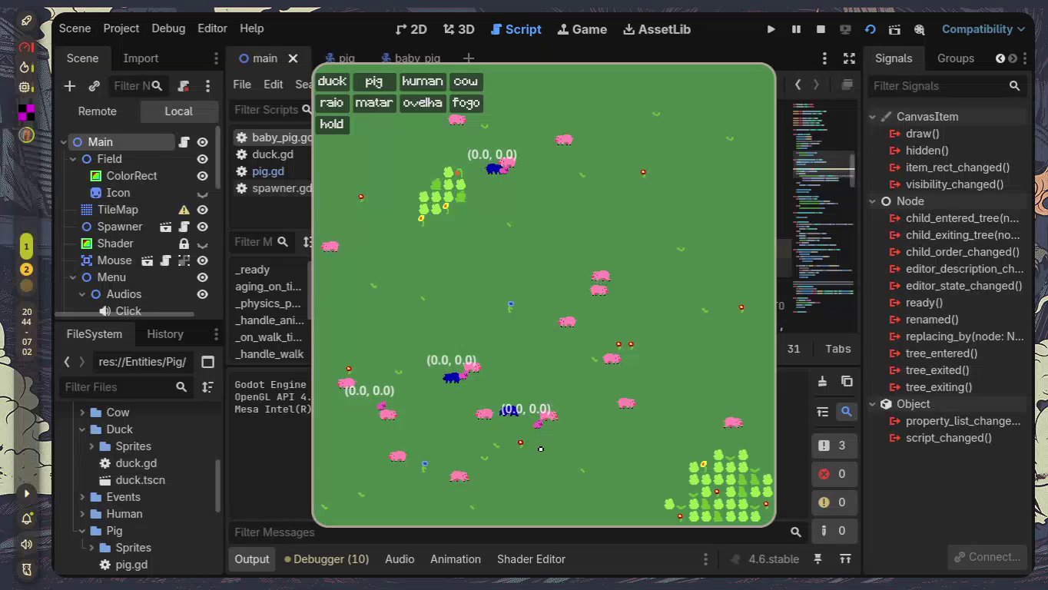
pyautogui.press('F8')
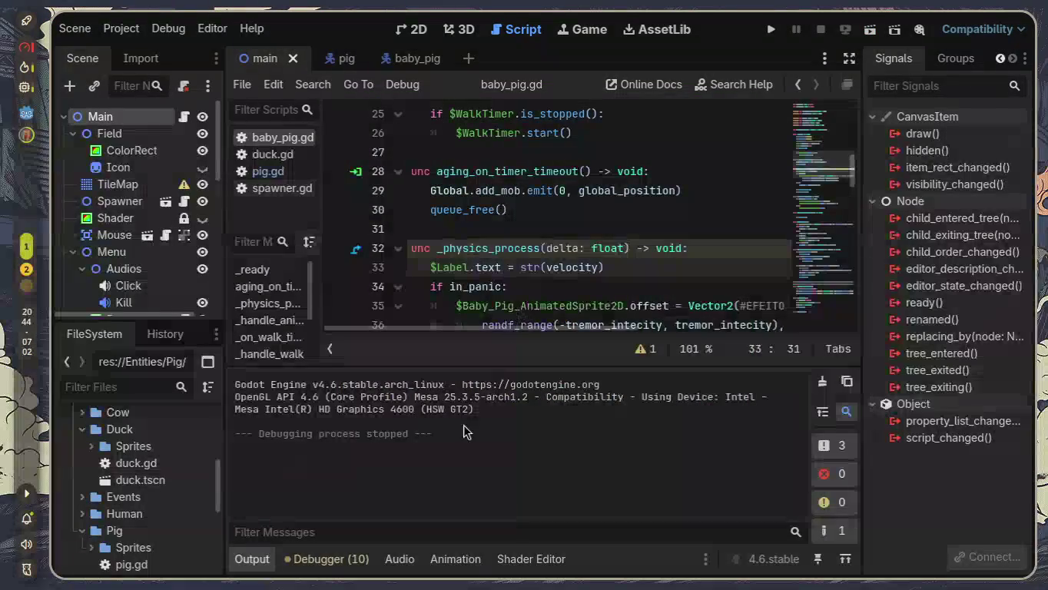
# Step: Hide the output log, read through _handle_walk in baby_pig.gd, then switch to OBS
pyautogui.click(269, 564)
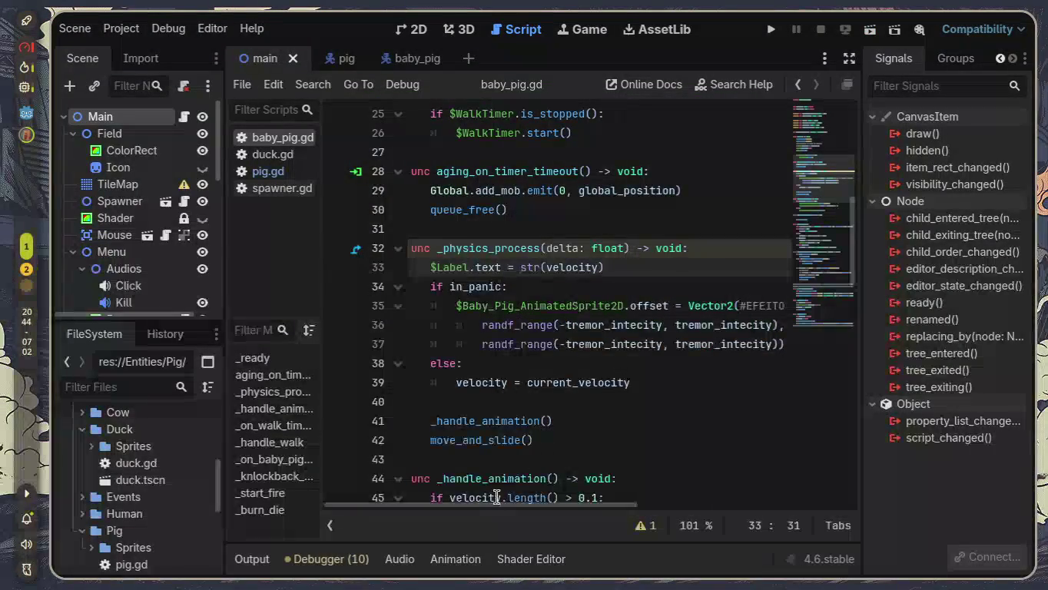
pyautogui.moveTo(491, 506)
pyautogui.mouseDown()
pyautogui.moveTo(546, 503)
pyautogui.moveTo(483, 504)
pyautogui.mouseUp()
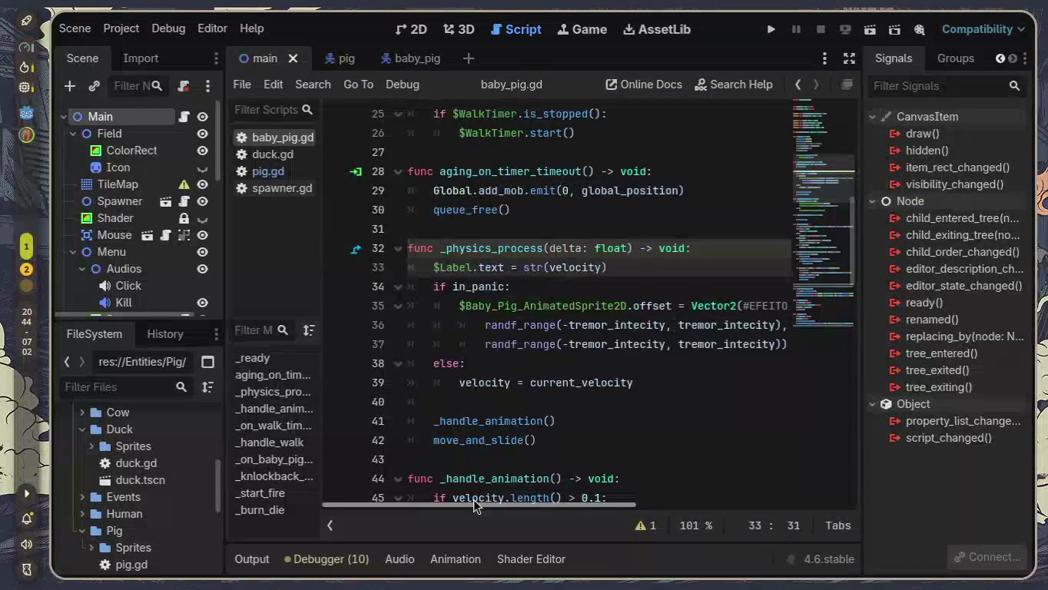
pyautogui.scroll(-1, 492, 446)
pyautogui.moveTo(504, 445)
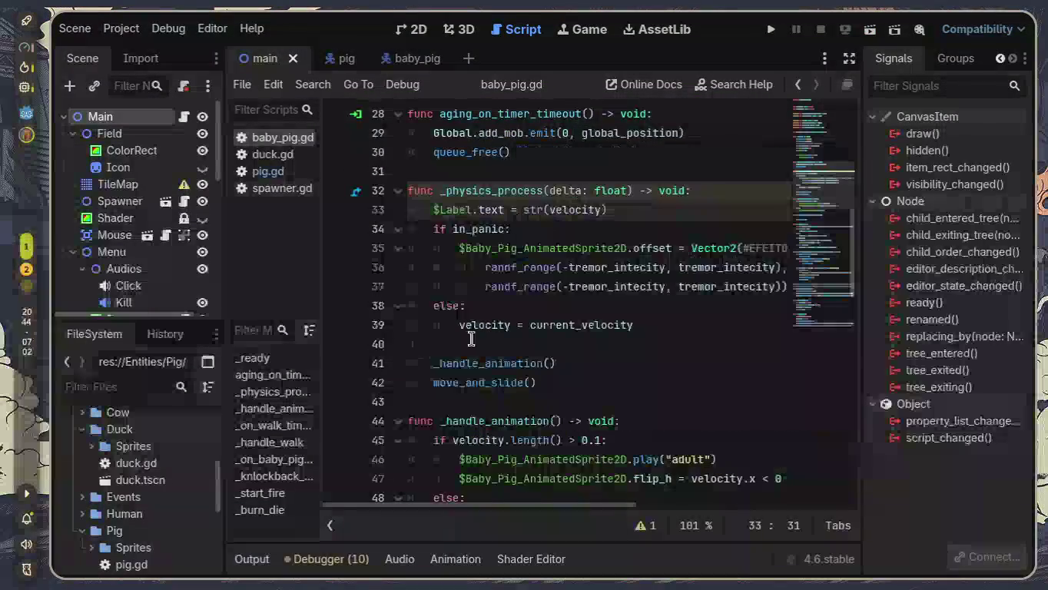
pyautogui.scroll(-5, 473, 339)
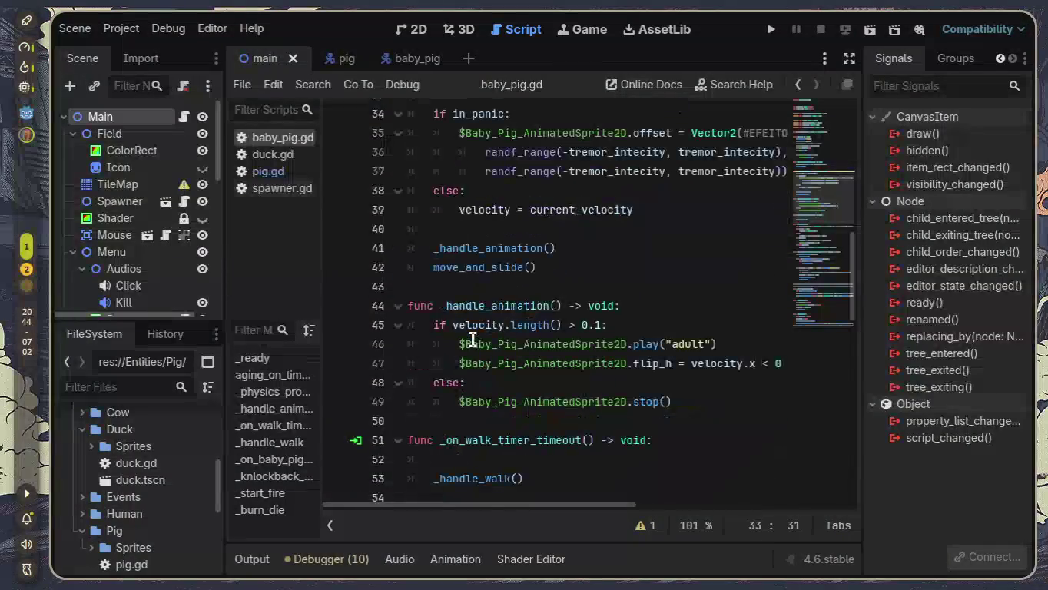
pyautogui.scroll(-2, 473, 339)
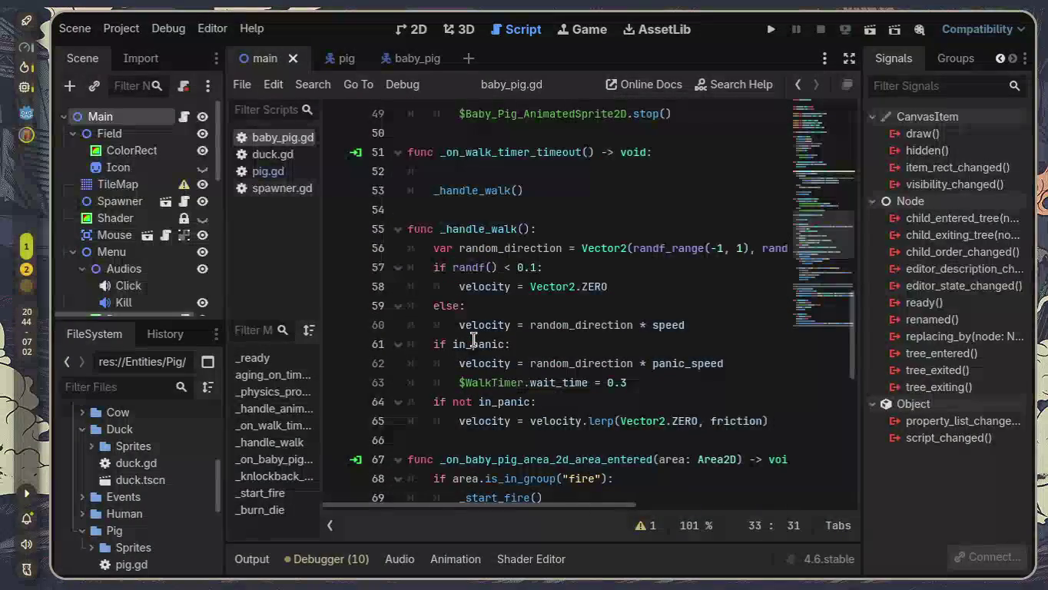
pyautogui.scroll(-1, 473, 339)
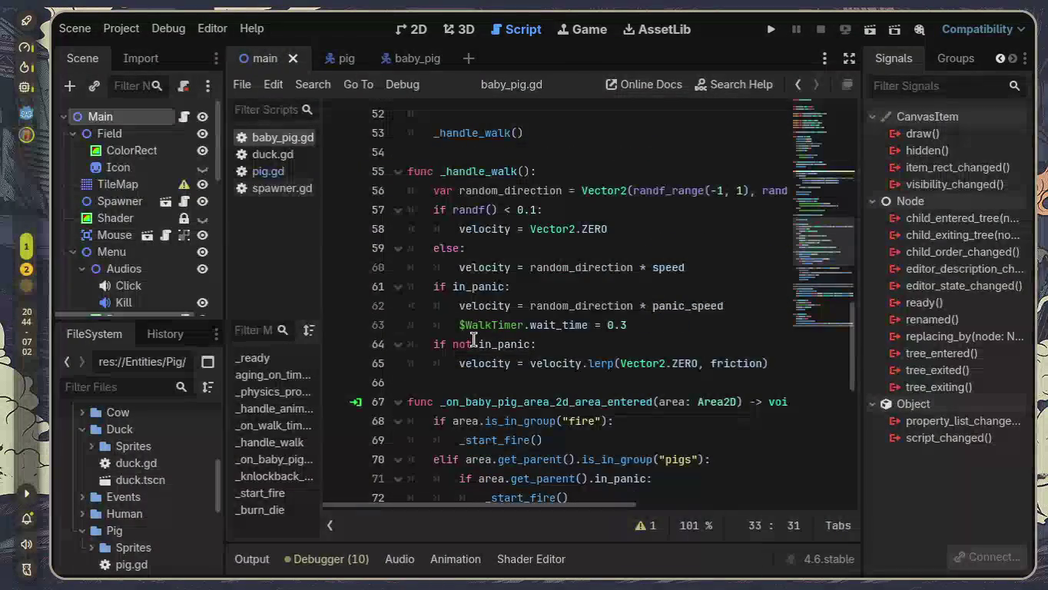
pyautogui.moveTo(511, 356)
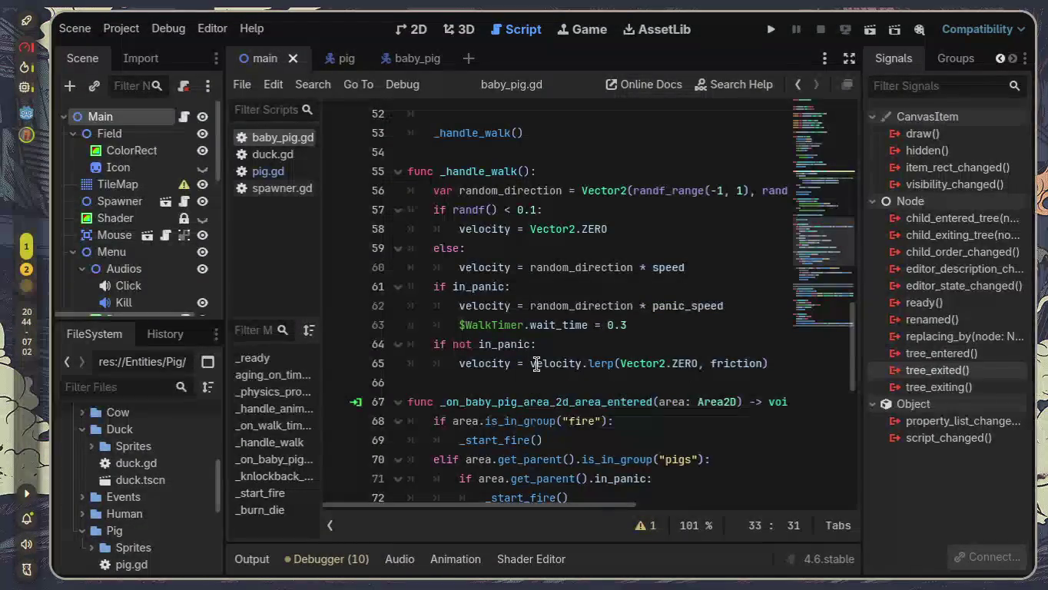
pyautogui.hotkey('alt', 'Tab')
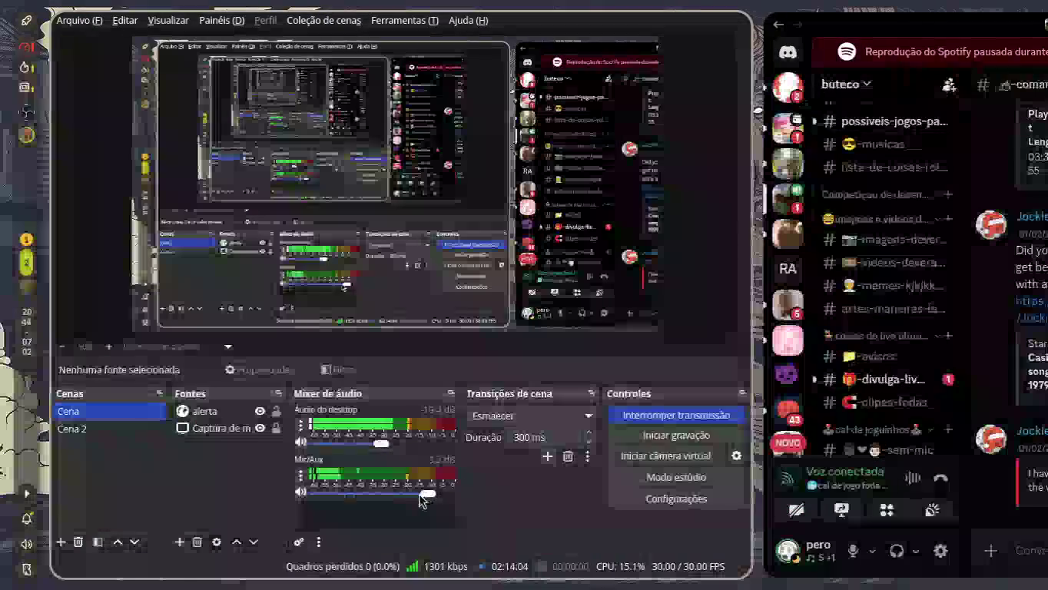
# Step: Change the Mic/Aux input device to the C920 webcam microphone in its properties
pyautogui.moveTo(428, 493); pyautogui.dragTo(402, 492)
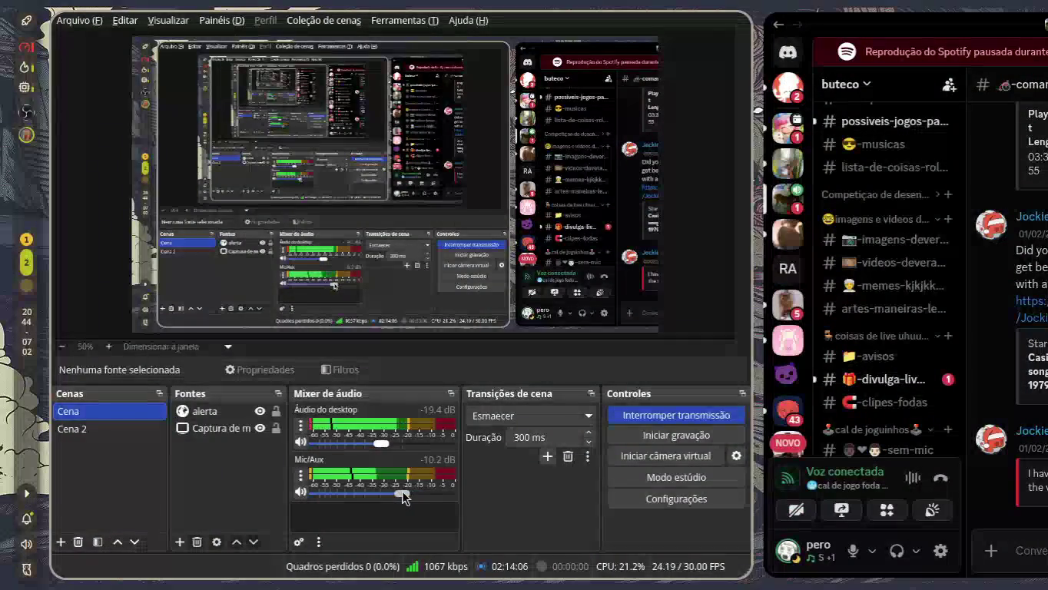
pyautogui.click(300, 474)
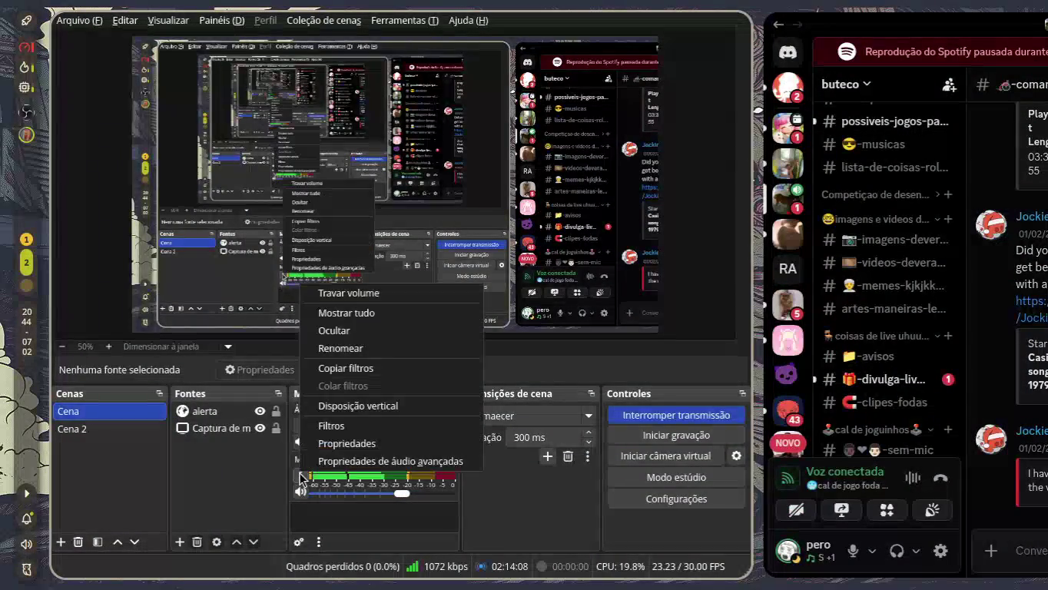
pyautogui.click(355, 453)
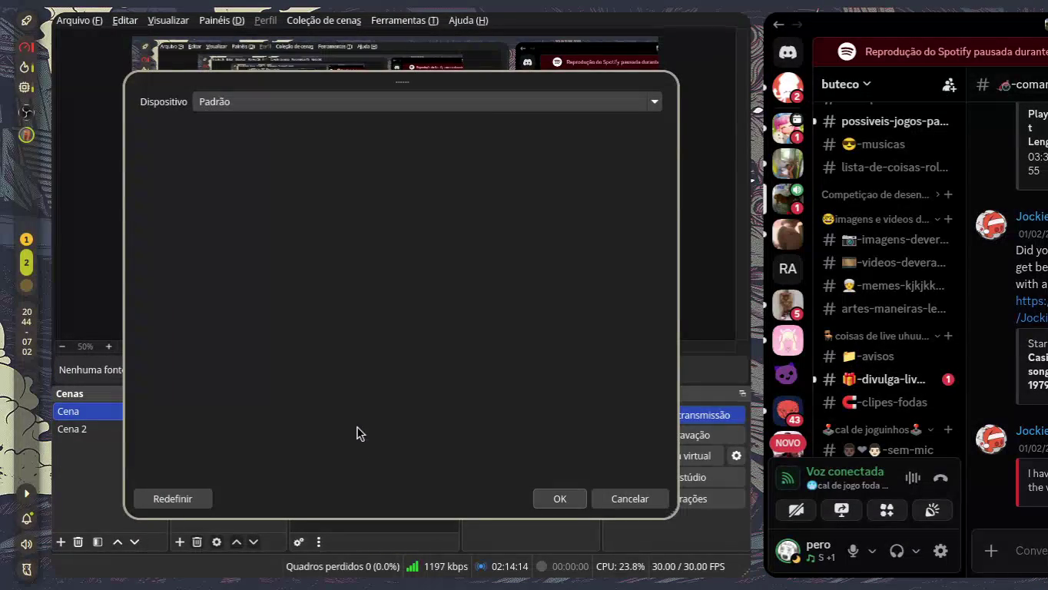
pyautogui.click(235, 100)
pyautogui.click(269, 124)
pyautogui.click(573, 499)
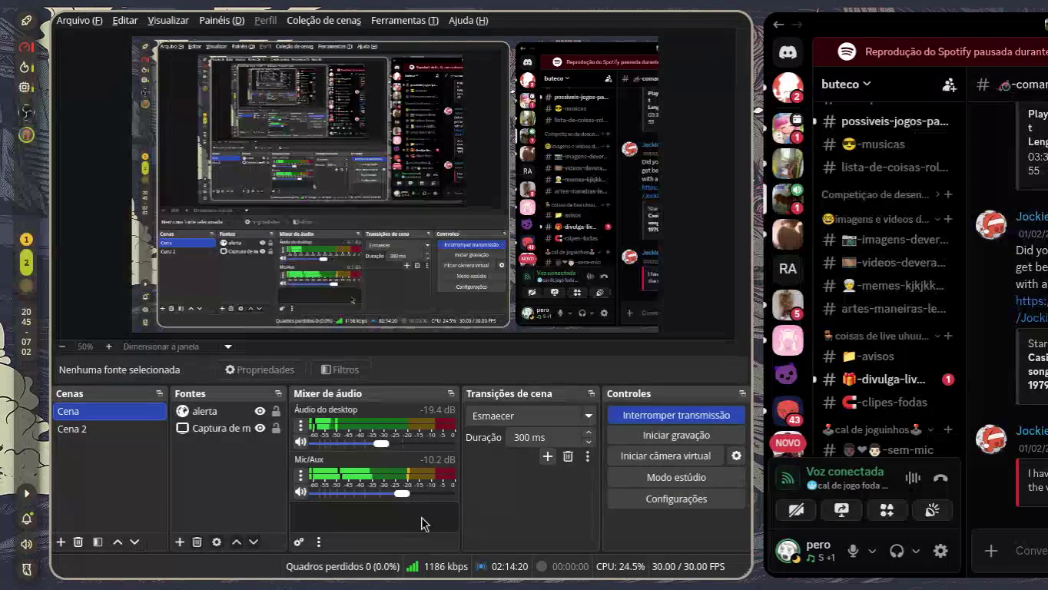
# Step: Settle the Mic/Aux volume at -5.3 dB and open its audio filters
pyautogui.moveTo(401, 496); pyautogui.dragTo(407, 494)
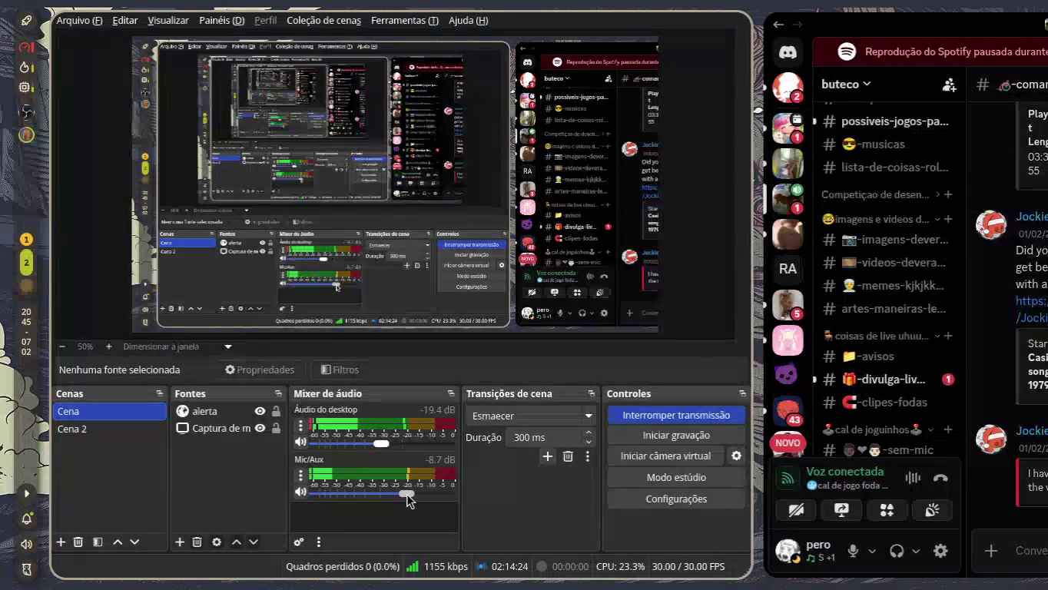
pyautogui.hotkey('alt', 'Tab')
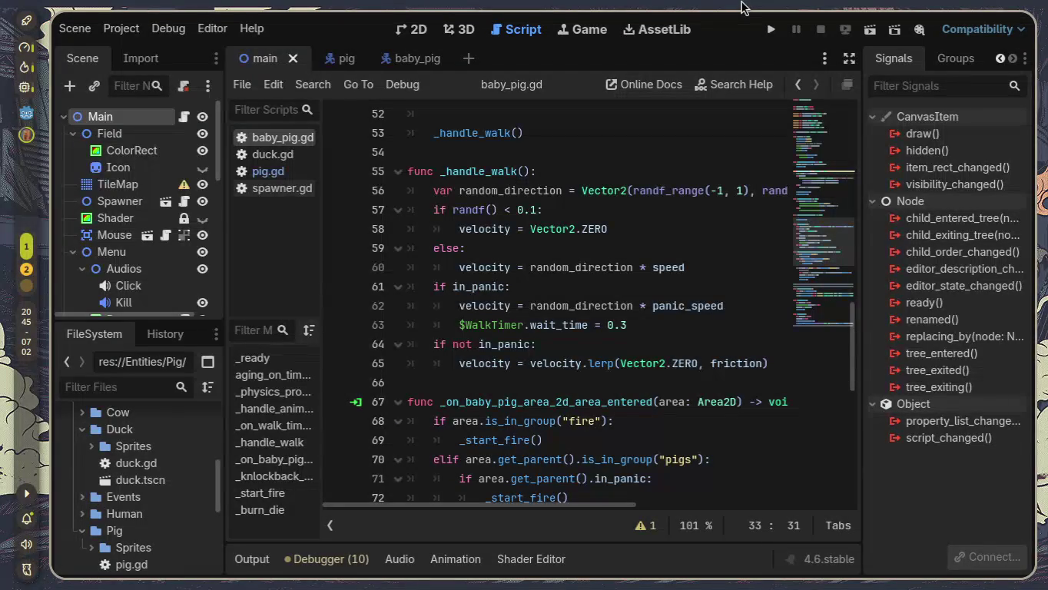
pyautogui.press('super+2')
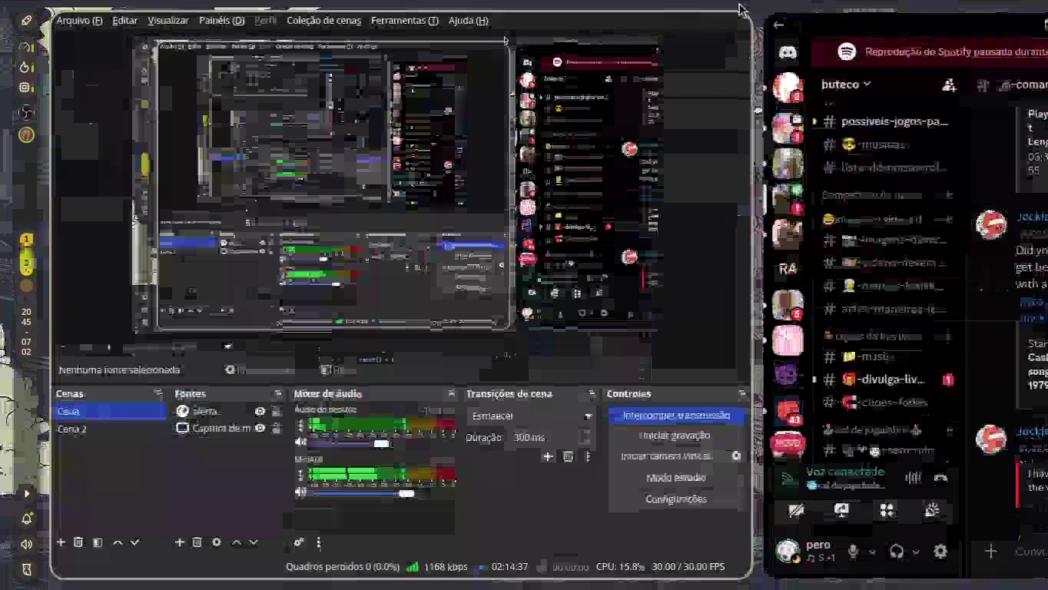
pyautogui.moveTo(414, 495); pyautogui.dragTo(434, 496)
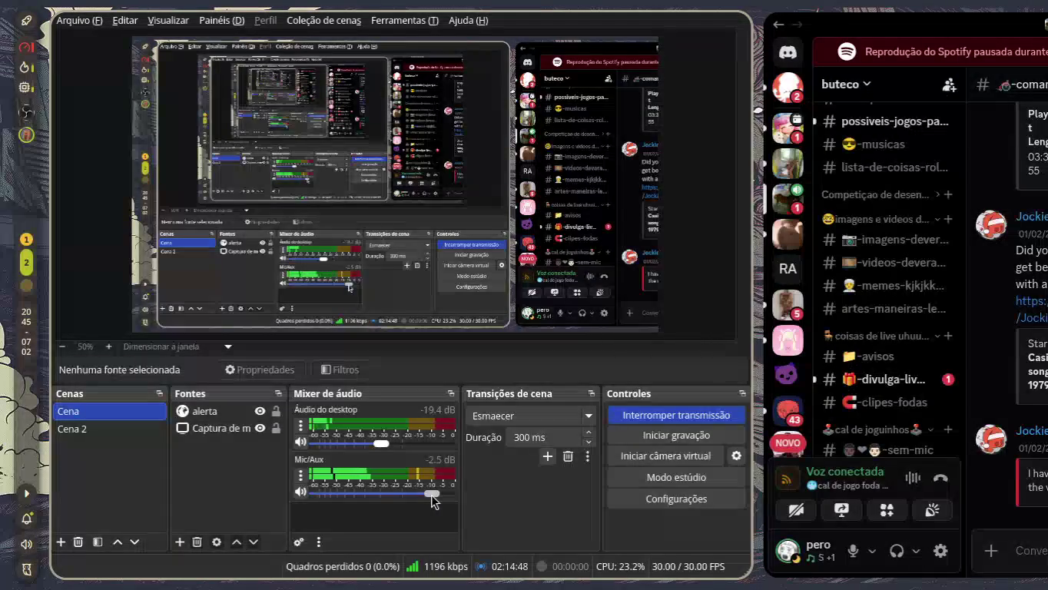
pyautogui.moveTo(432, 498); pyautogui.dragTo(418, 495)
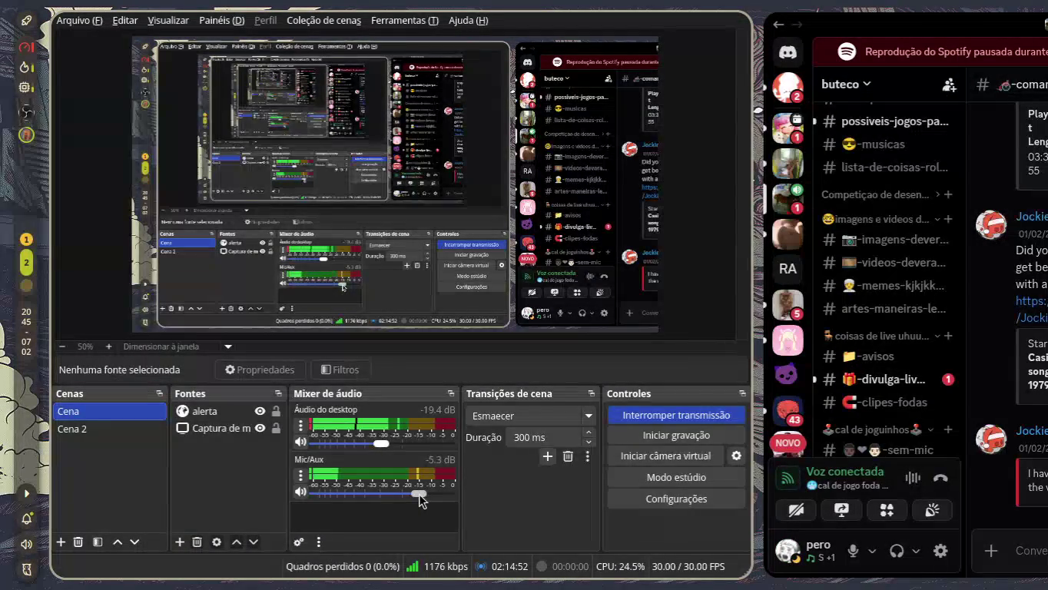
pyautogui.click(300, 480)
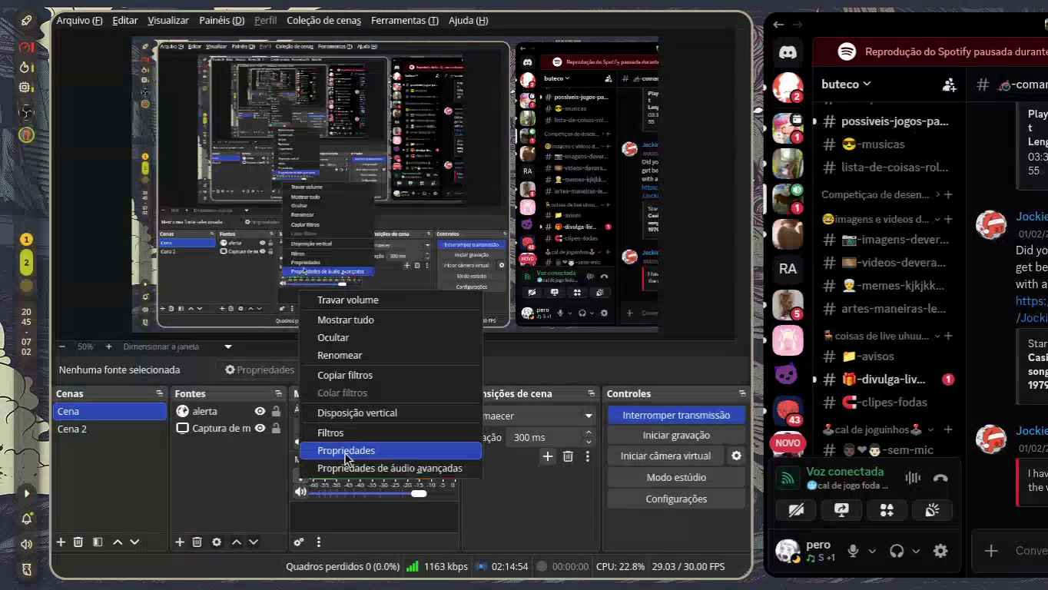
pyautogui.click(330, 493)
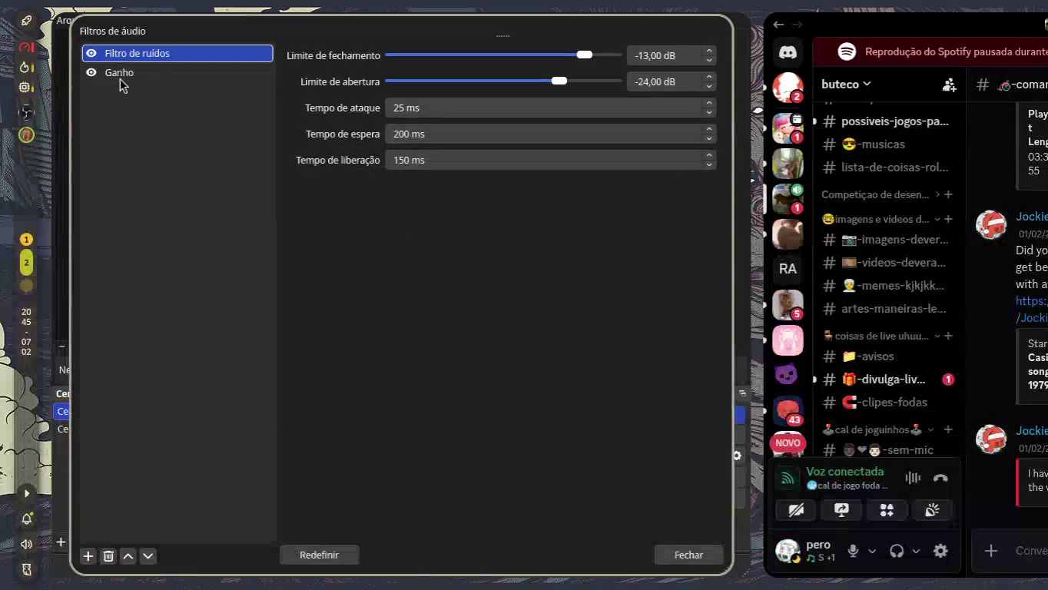
# Step: Disable the Ganho filter and drag its gain from 9.60 dB to -30 dB
pyautogui.click(95, 73)
pyautogui.click(140, 75)
pyautogui.moveTo(281, 35)
pyautogui.mouseDown()
pyautogui.moveTo(884, 146)
pyautogui.moveTo(945, 63)
pyautogui.moveTo(831, 56)
pyautogui.mouseUp()
pyautogui.moveTo(953, 80); pyautogui.dragTo(920, 83)
pyautogui.moveTo(882, 83); pyautogui.dragTo(1047, 83)
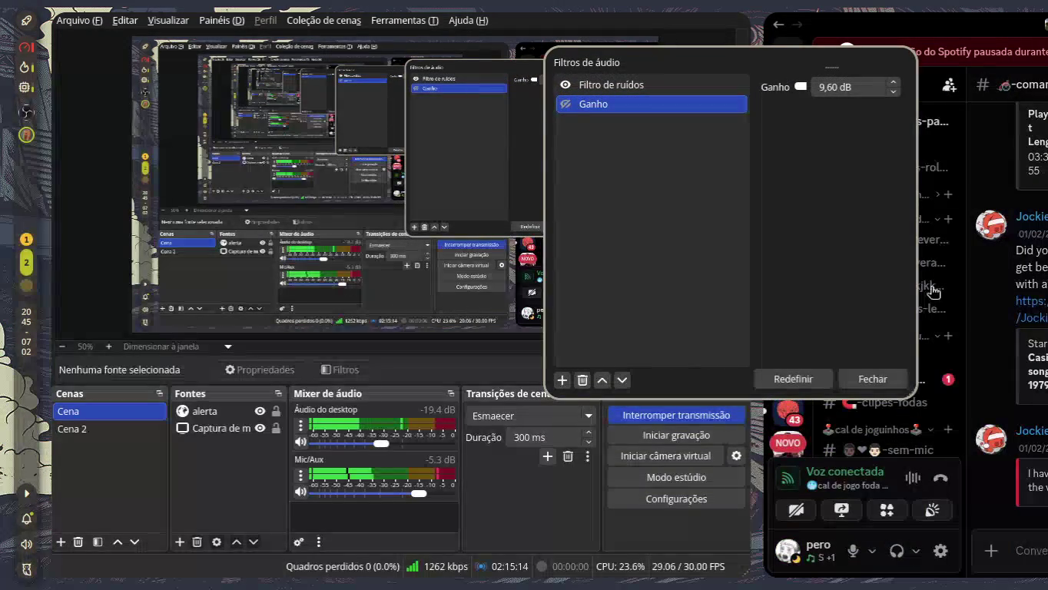
pyautogui.press('super+Right')
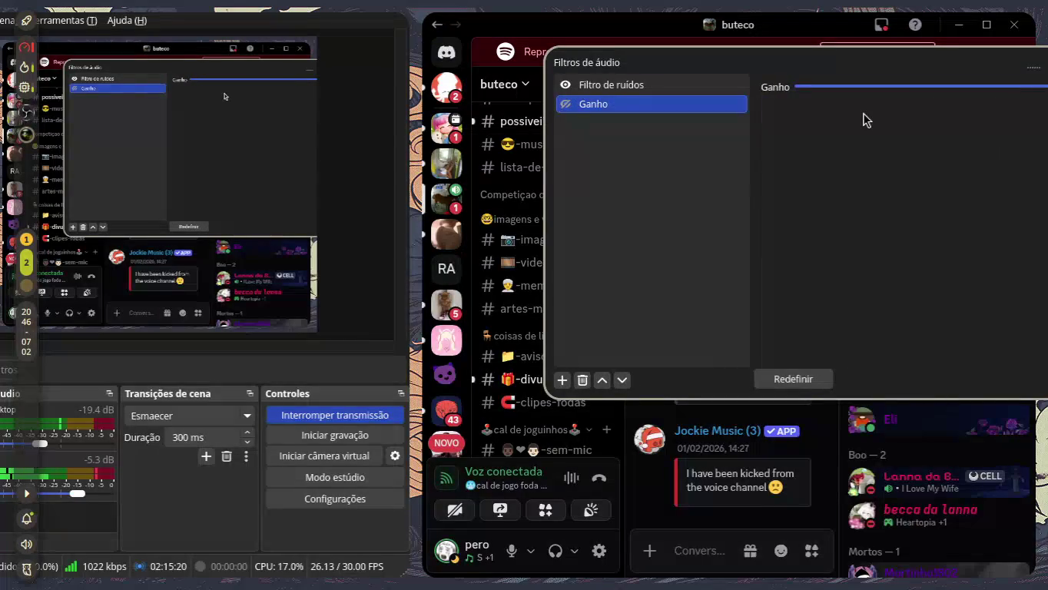
pyautogui.moveTo(864, 115)
pyautogui.mouseDown()
pyautogui.moveTo(636, 157)
pyautogui.moveTo(468, 161)
pyautogui.mouseUp()
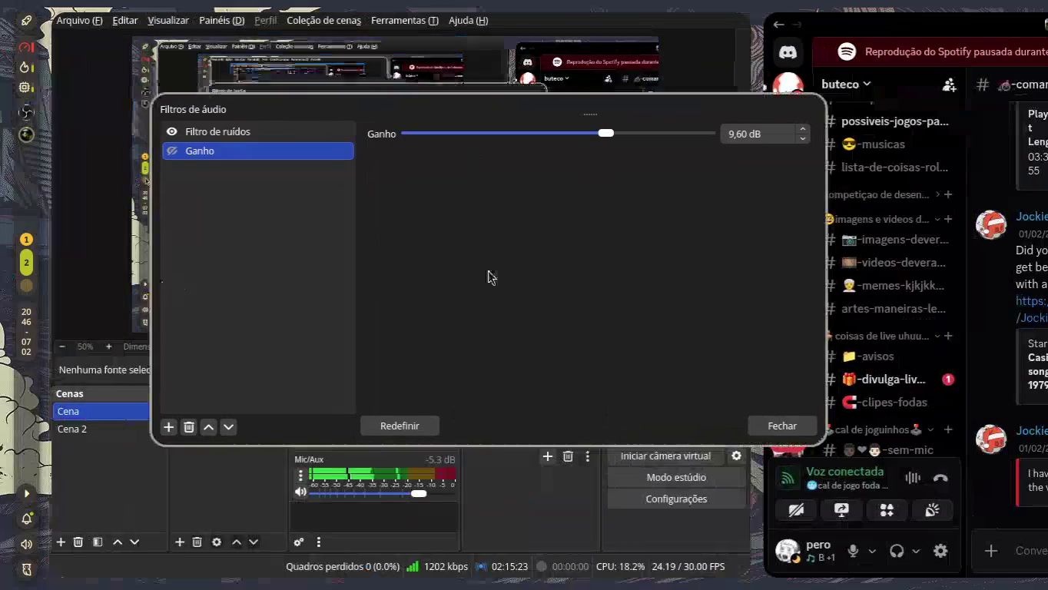
pyautogui.moveTo(489, 276)
pyautogui.mouseDown()
pyautogui.moveTo(679, 217)
pyautogui.moveTo(674, 229)
pyautogui.mouseUp()
pyautogui.moveTo(760, 93); pyautogui.dragTo(485, 107)
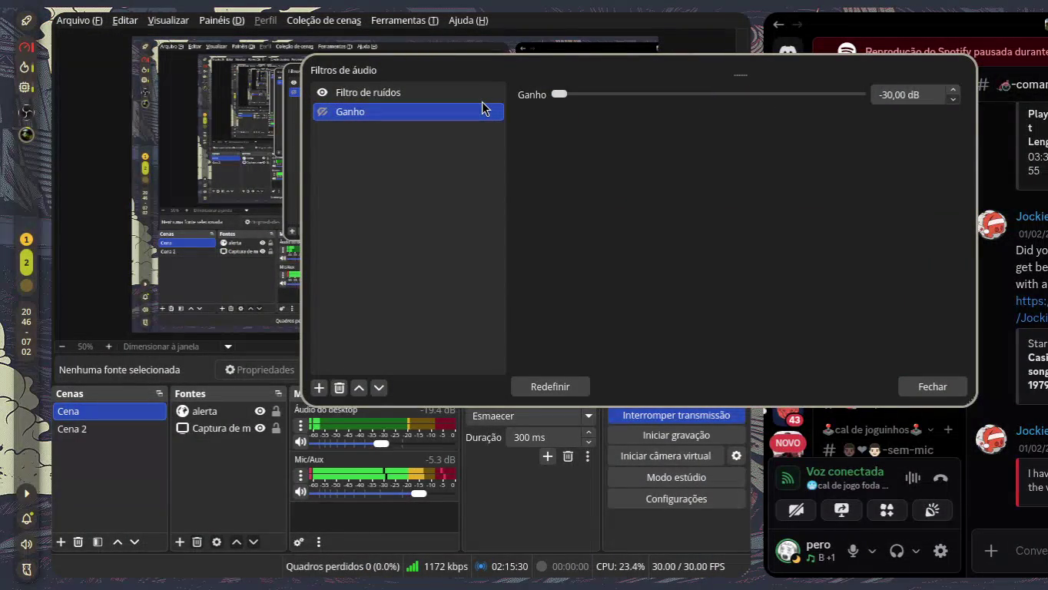
# Step: Re-enable the Ganho filter, set its gain to -16 dB, and close the filters window
pyautogui.moveTo(484, 107)
pyautogui.mouseDown()
pyautogui.moveTo(860, 91)
pyautogui.moveTo(631, 100)
pyautogui.mouseUp()
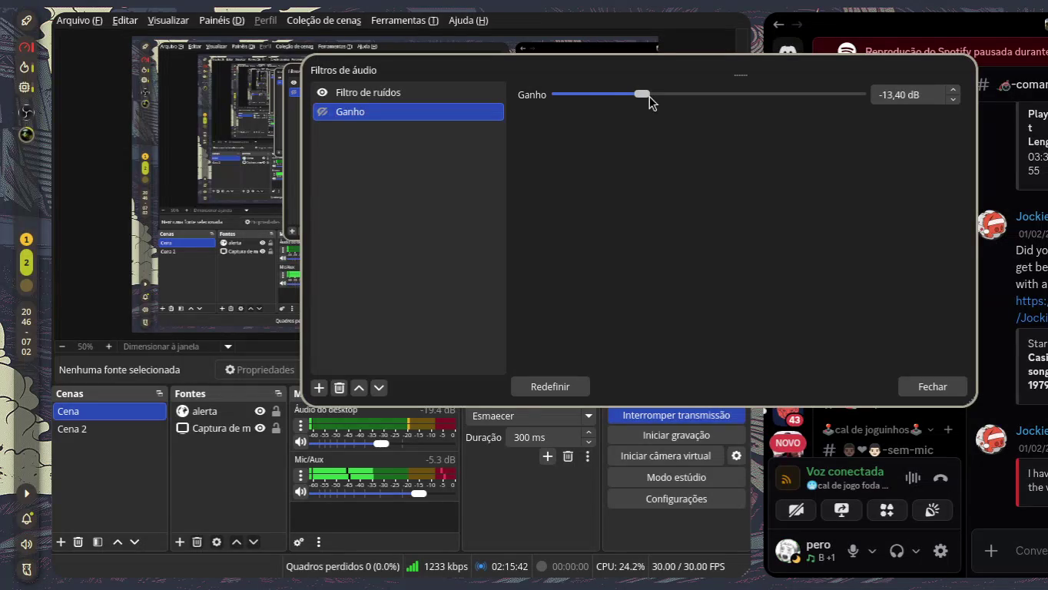
pyautogui.click(322, 112)
pyautogui.moveTo(641, 92)
pyautogui.mouseDown()
pyautogui.moveTo(810, 89)
pyautogui.moveTo(555, 108)
pyautogui.moveTo(612, 97)
pyautogui.mouseUp()
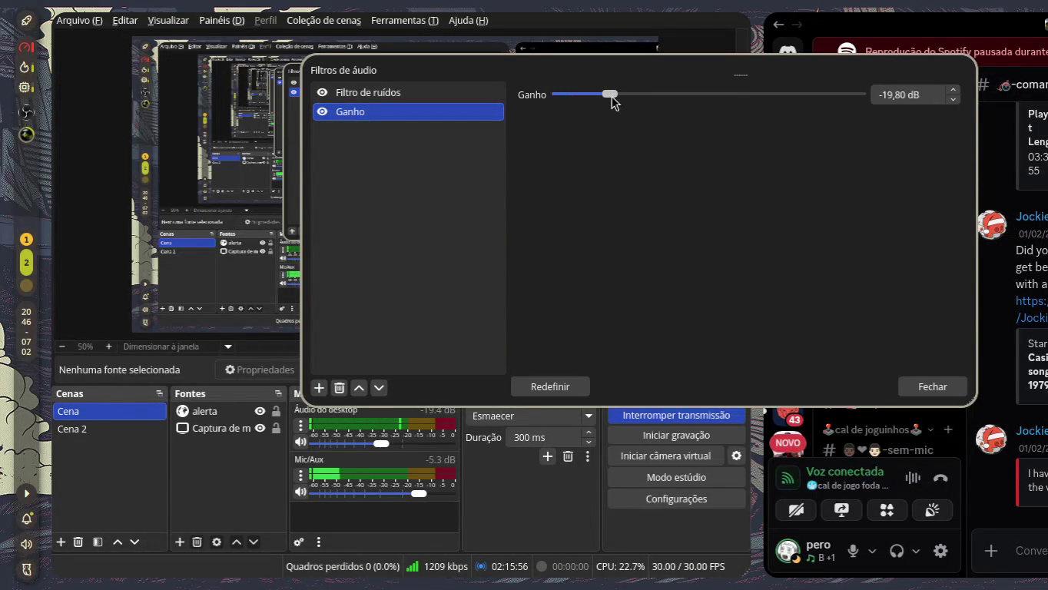
pyautogui.moveTo(611, 96)
pyautogui.mouseDown()
pyautogui.moveTo(876, 93)
pyautogui.moveTo(603, 94)
pyautogui.mouseUp()
pyautogui.moveTo(606, 97); pyautogui.dragTo(632, 93)
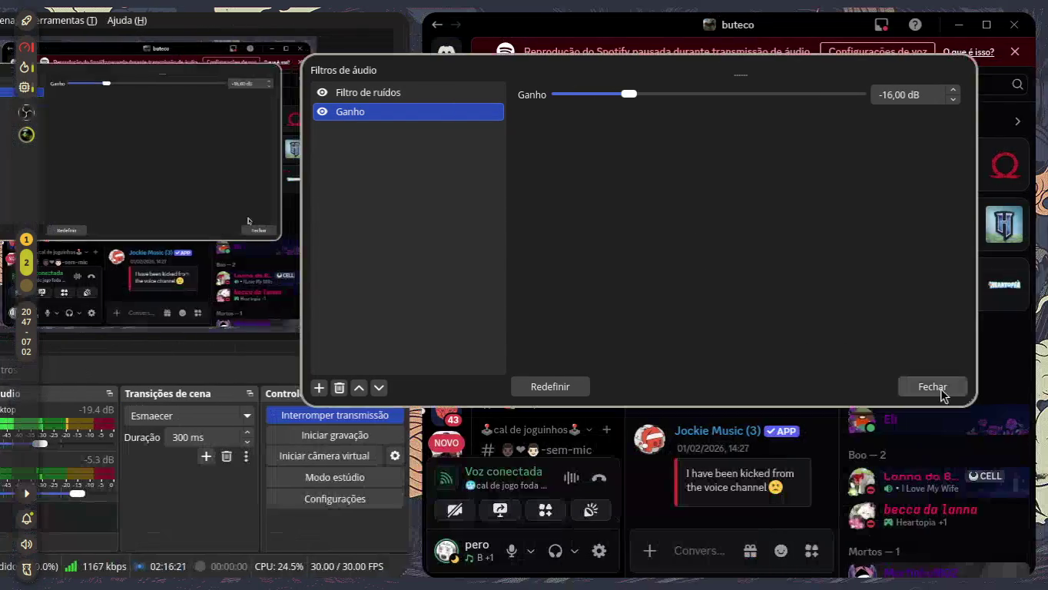
pyautogui.click(933, 387)
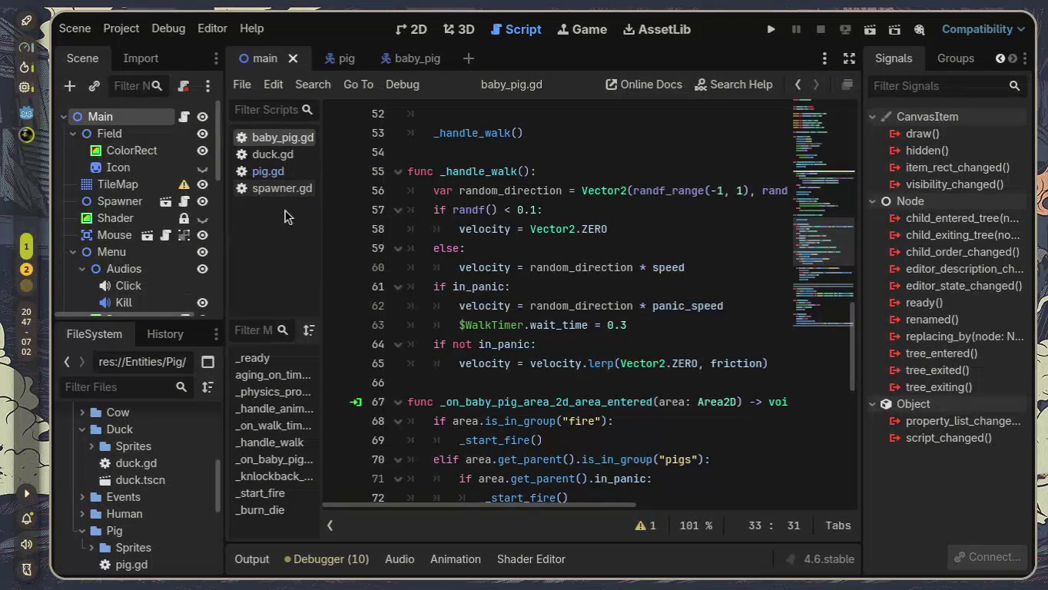
# Step: Scroll through the baby_pig.gd code and open the baby_pig scene tab
pyautogui.scroll(-2, 508, 454)
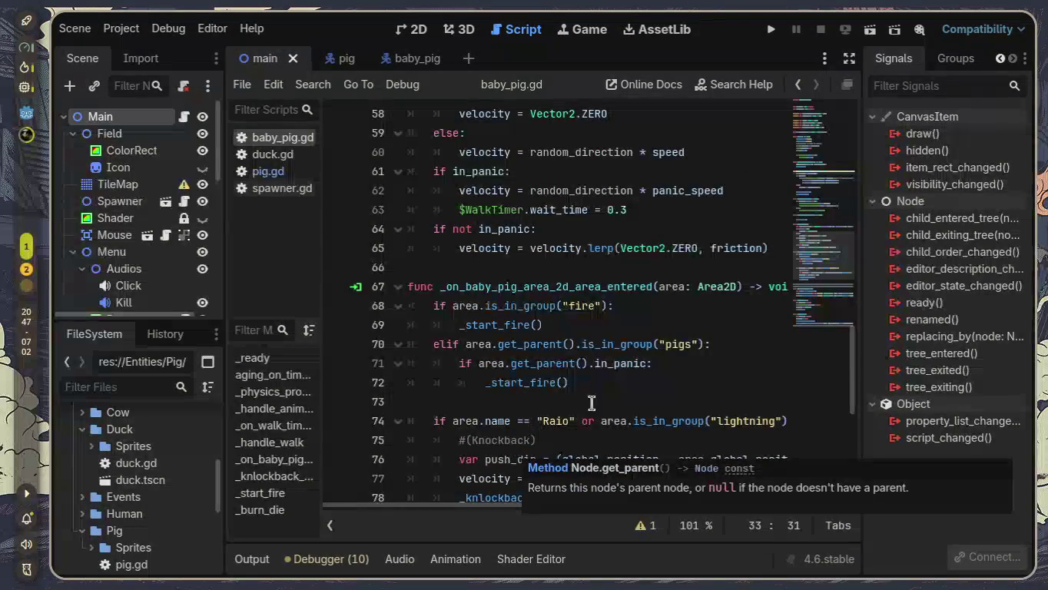
pyautogui.scroll(3, 624, 385)
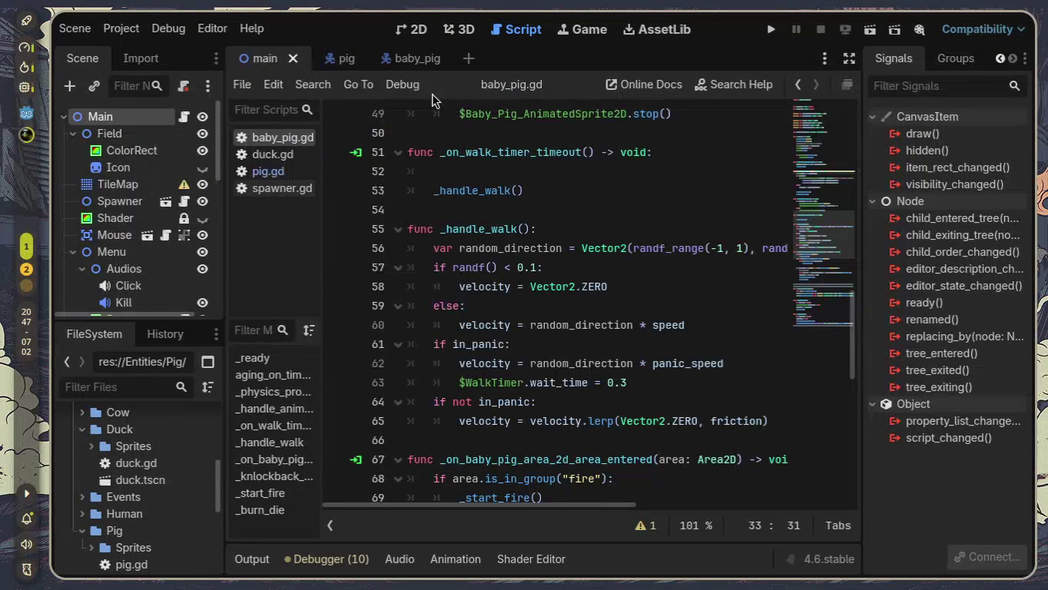
pyautogui.click(406, 69)
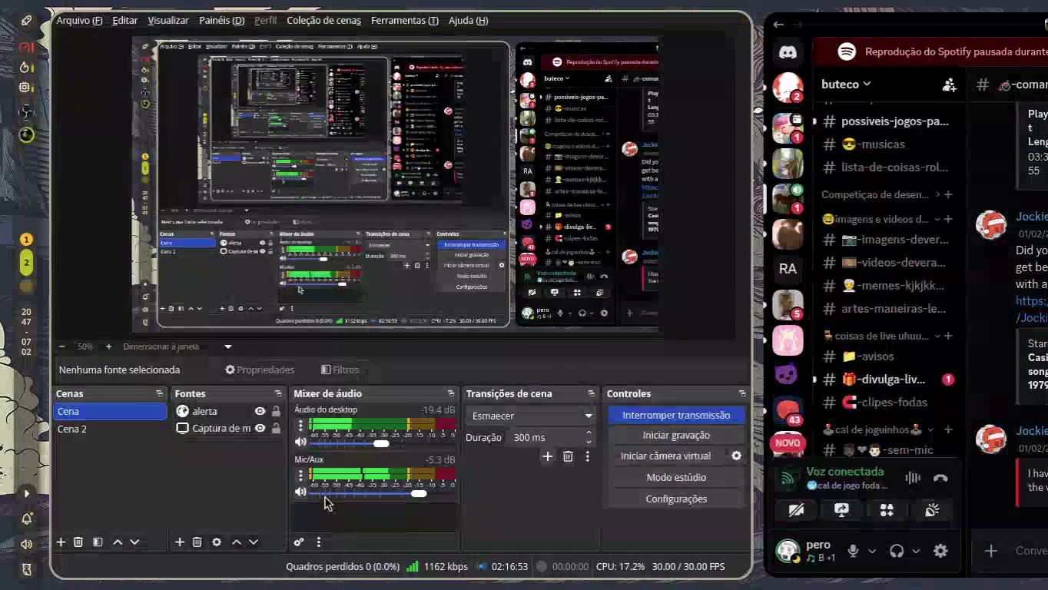
# Step: Reopen the Mic/Aux audio filters, select Ganho, and move the window rightward
pyautogui.rightClick(298, 492)
pyautogui.click(350, 431)
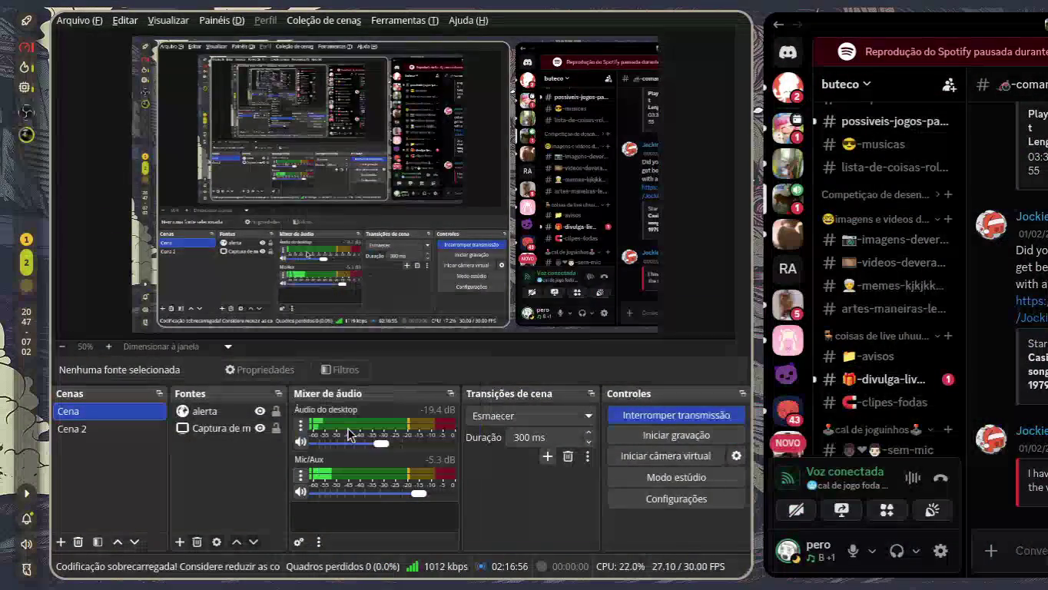
pyautogui.click(168, 74)
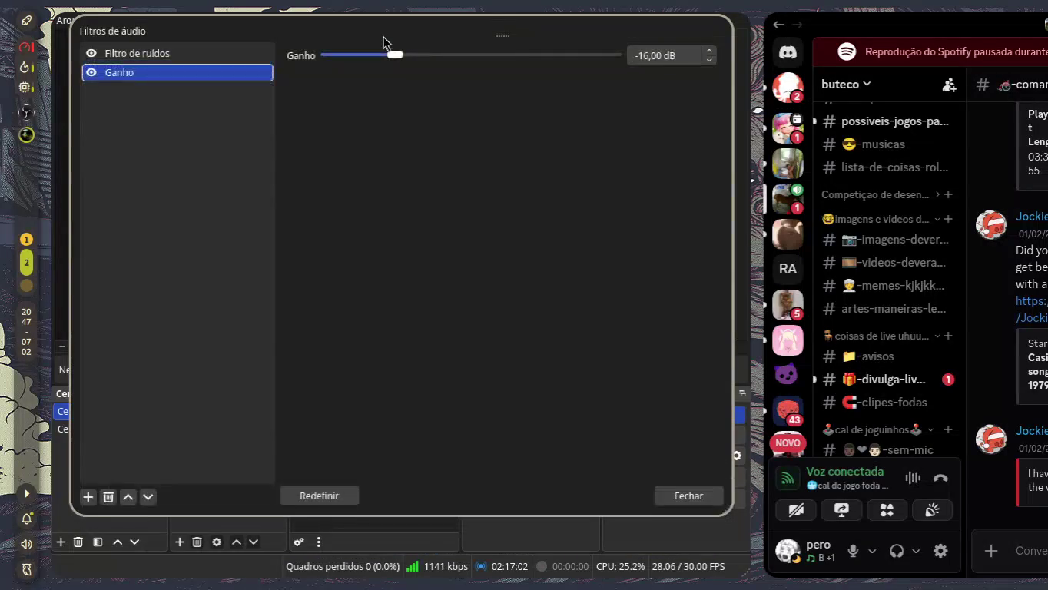
pyautogui.moveTo(388, 39)
pyautogui.mouseDown()
pyautogui.moveTo(731, 90)
pyautogui.moveTo(670, 59)
pyautogui.moveTo(560, 94)
pyautogui.mouseUp()
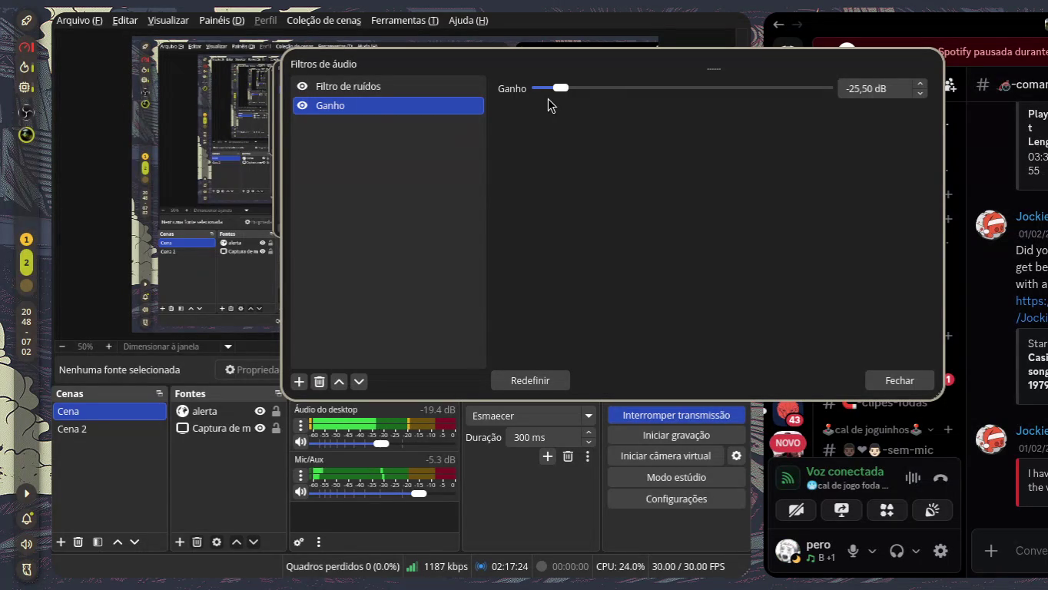
pyautogui.press('super+Right')
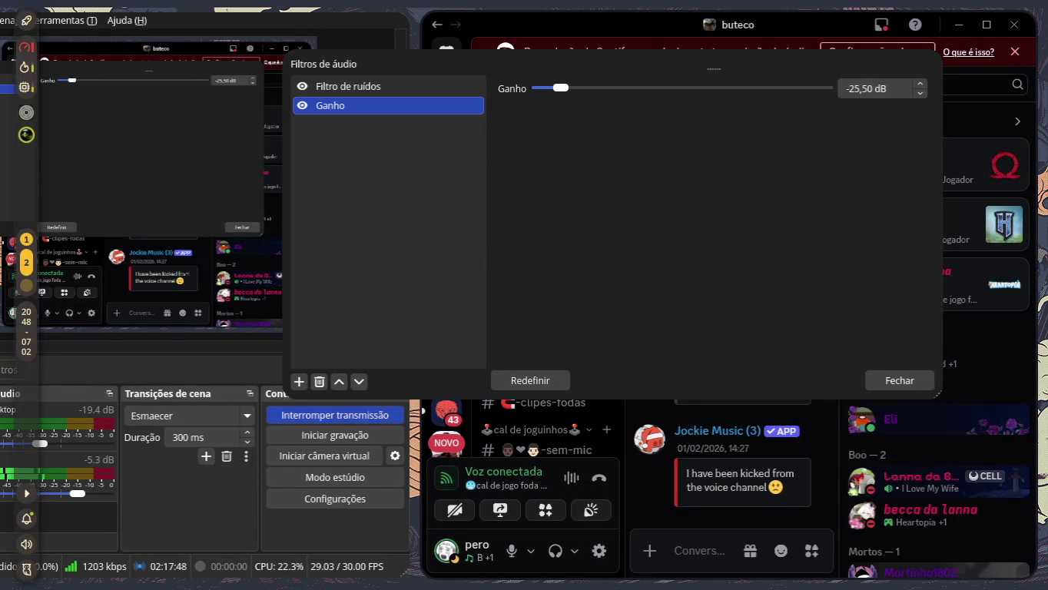
# Step: Raise Ganho from -25.5 dB, lower Áudio do desktop to -21.1 dB, and settle Ganho at -20 dB
pyautogui.click(70, 475)
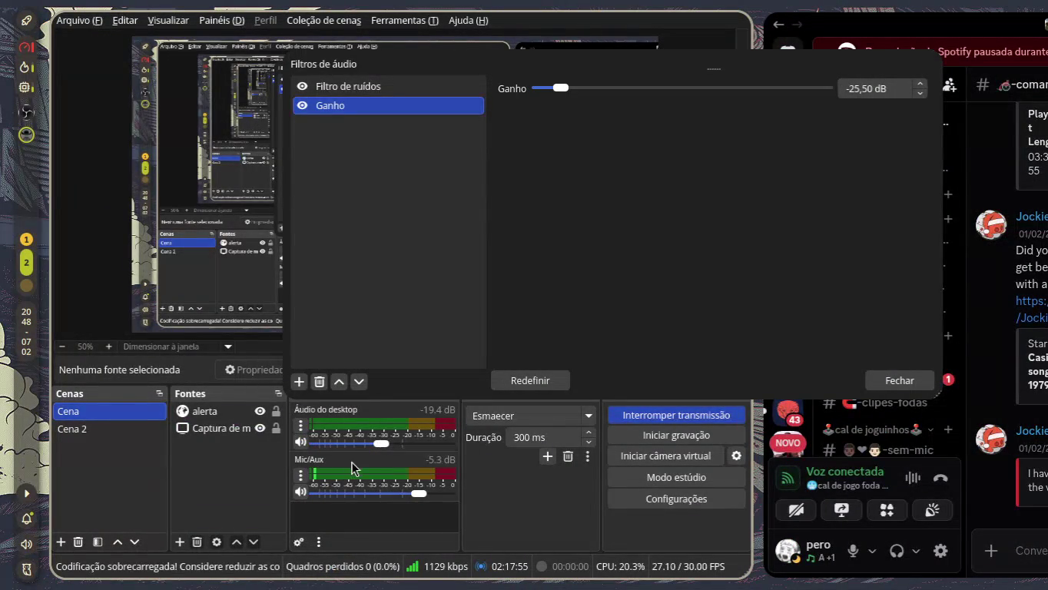
pyautogui.moveTo(565, 93)
pyautogui.mouseDown()
pyautogui.moveTo(842, 92)
pyautogui.moveTo(610, 94)
pyautogui.mouseUp()
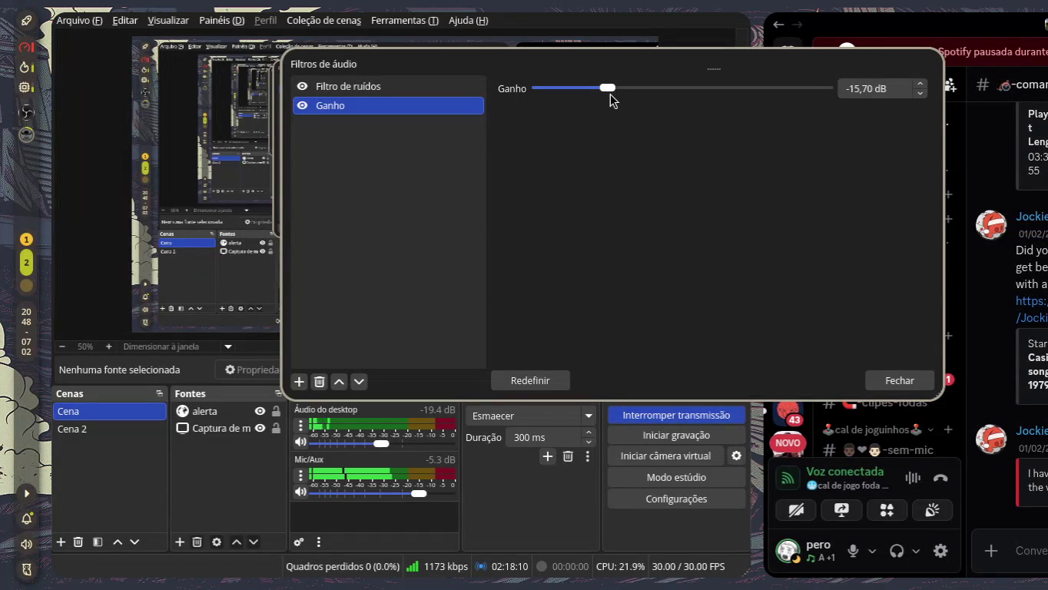
pyautogui.moveTo(605, 87); pyautogui.dragTo(600, 89)
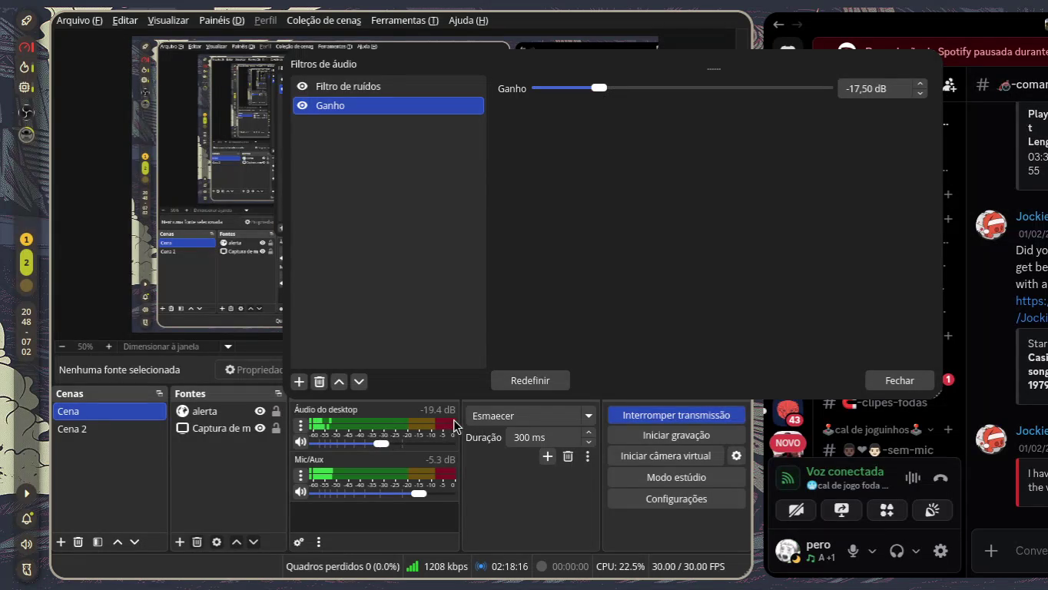
pyautogui.moveTo(378, 449); pyautogui.dragTo(374, 444)
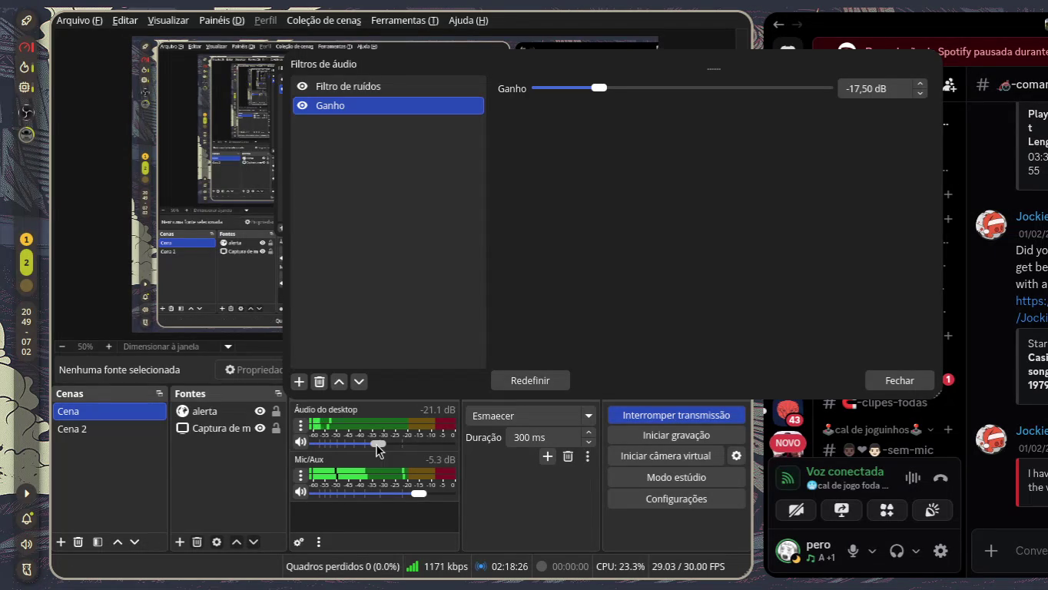
pyautogui.click(481, 265)
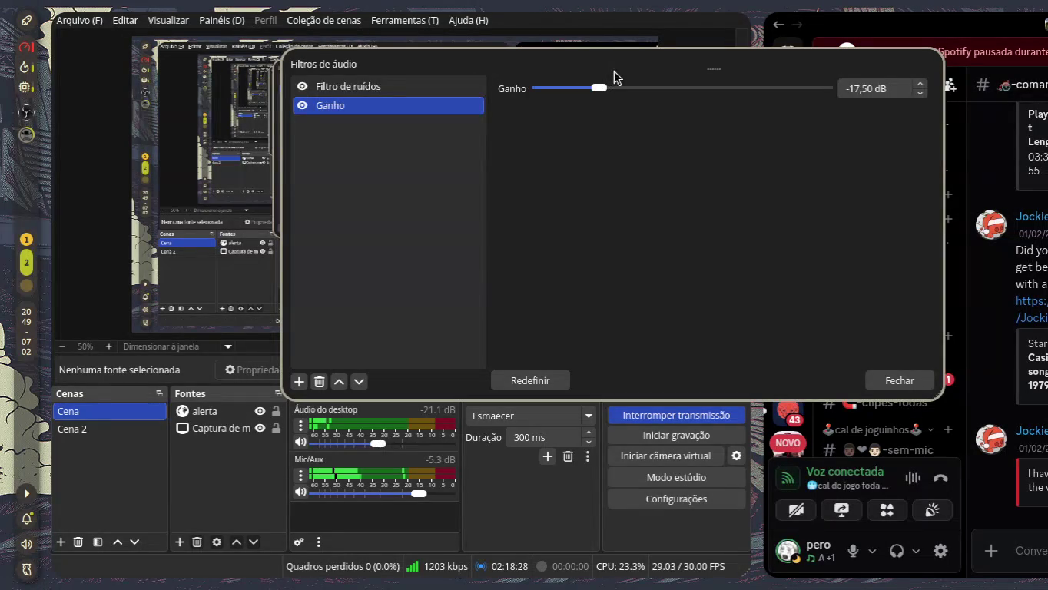
pyautogui.moveTo(605, 86)
pyautogui.mouseDown()
pyautogui.moveTo(618, 90)
pyautogui.moveTo(587, 93)
pyautogui.mouseUp()
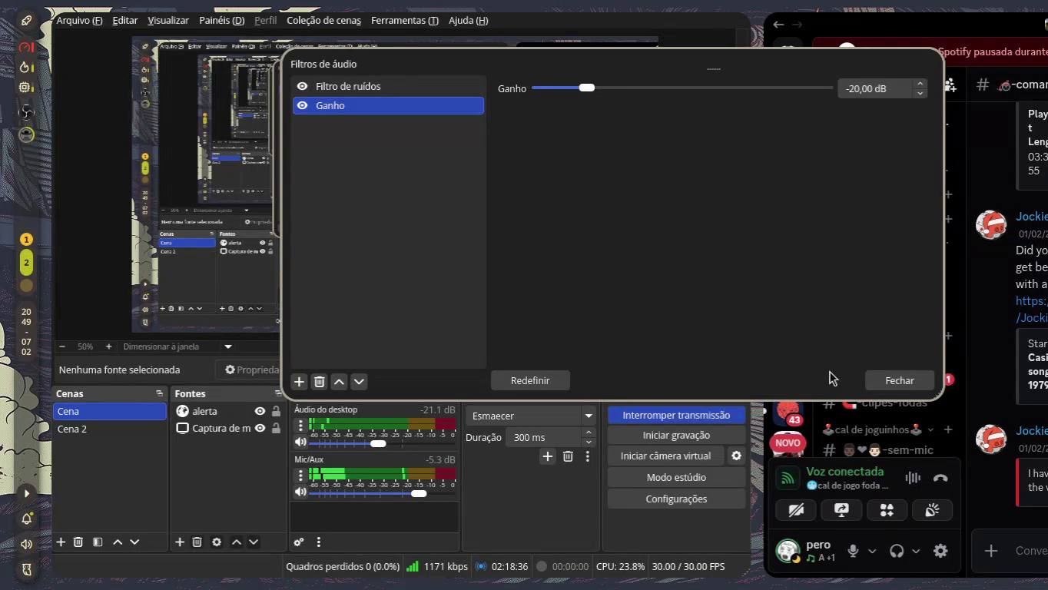
# Step: Close and reopen the mic filters to review the Ganho and noise gate settings, then close them
pyautogui.click(884, 381)
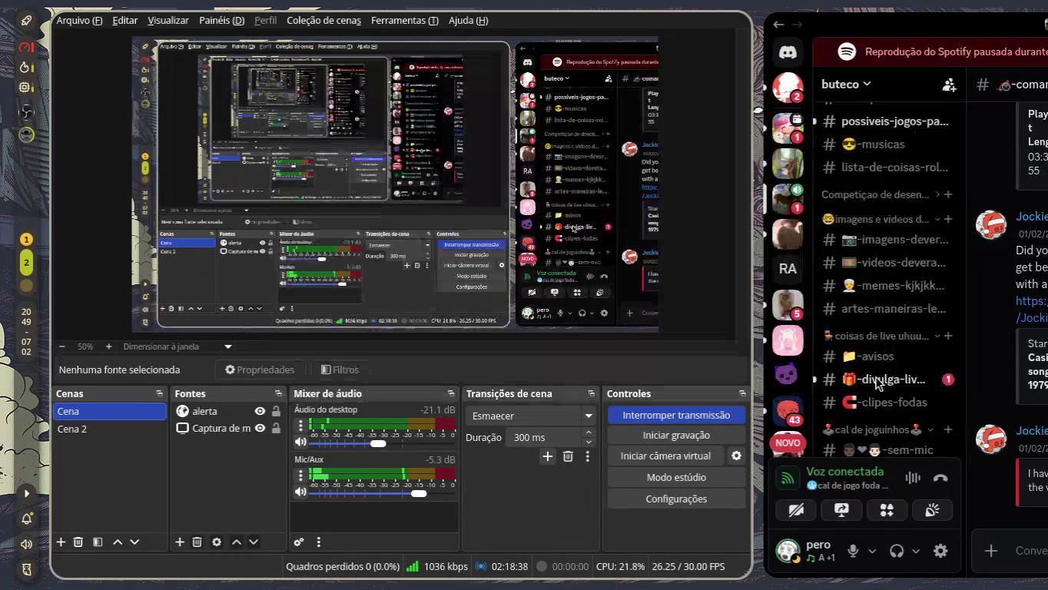
pyautogui.click(301, 472)
pyautogui.click(332, 426)
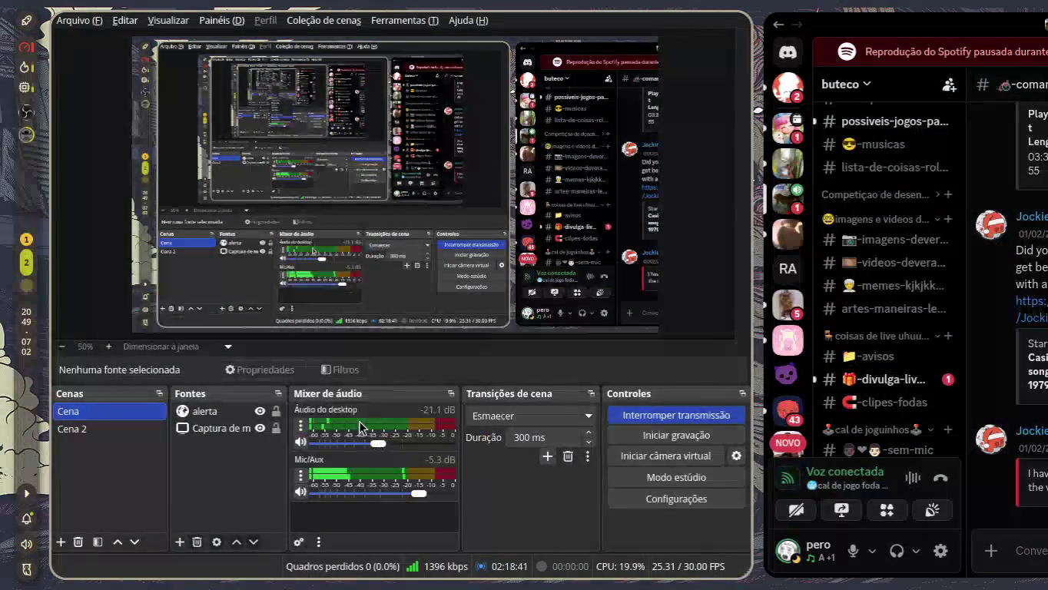
pyautogui.click(186, 71)
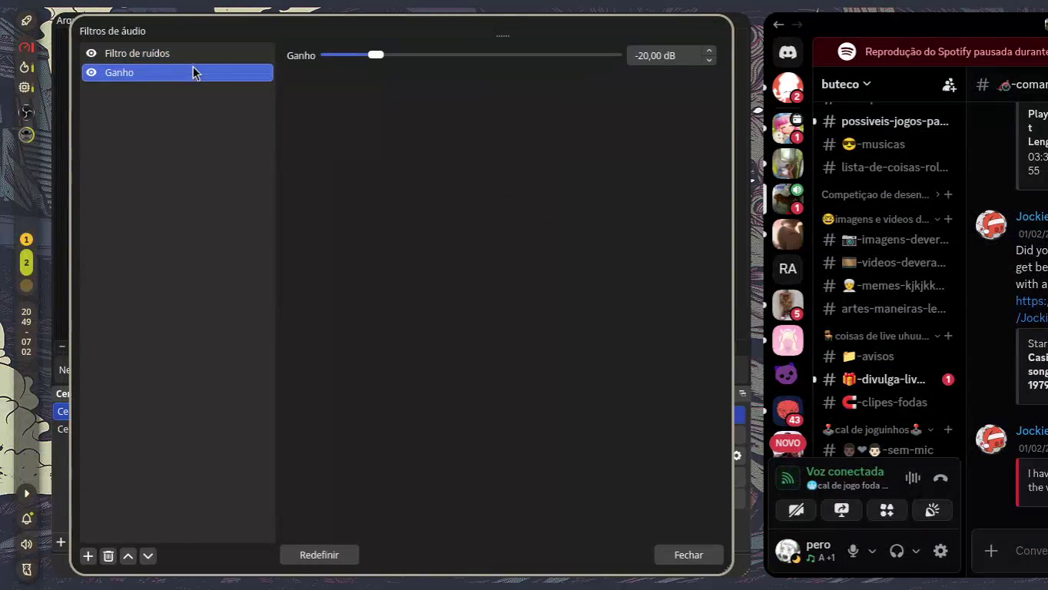
pyautogui.click(169, 52)
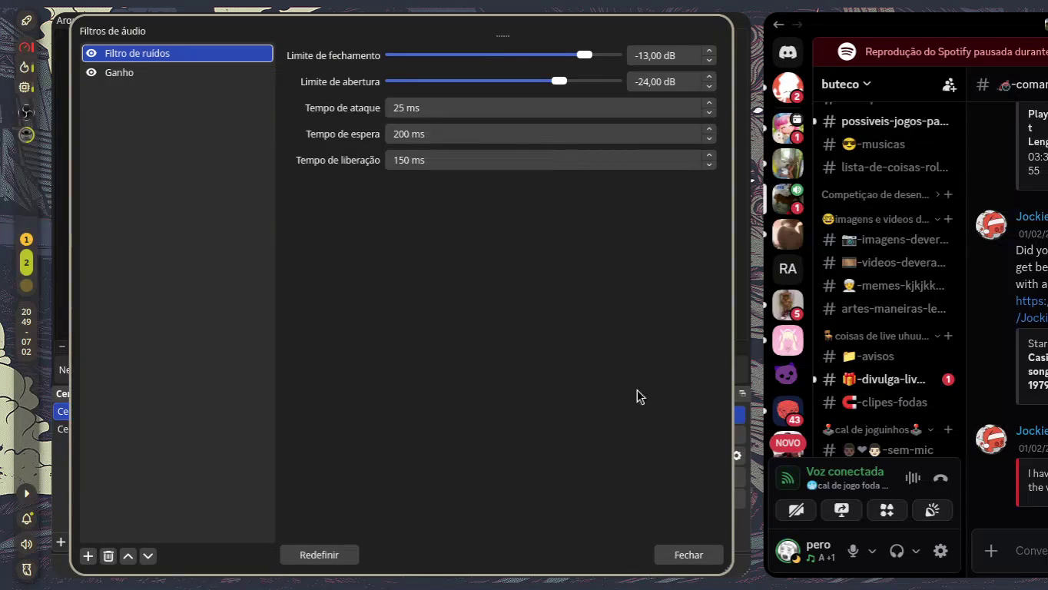
pyautogui.click(677, 571)
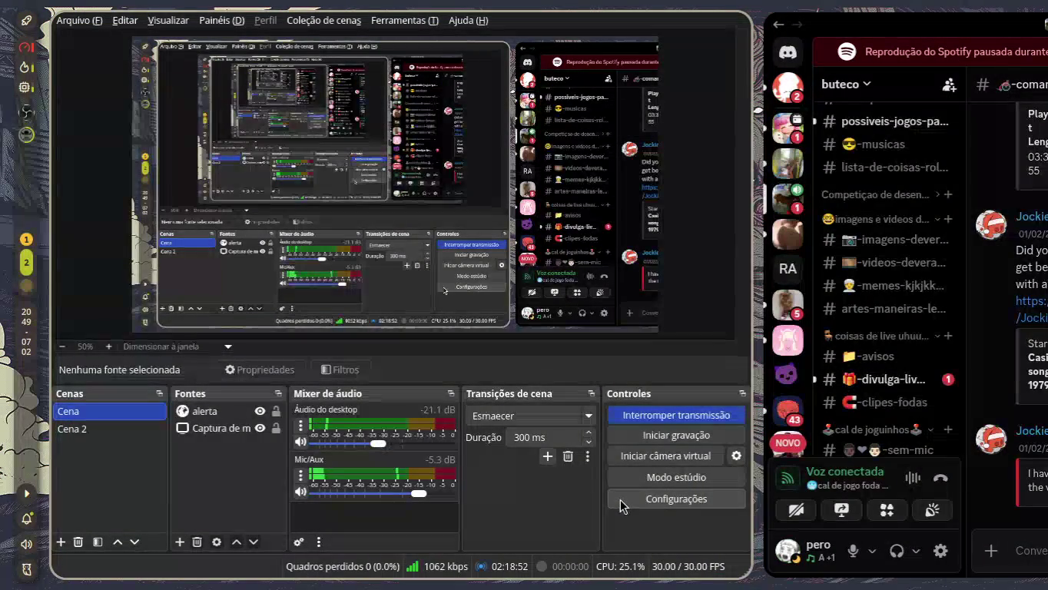
# Step: Lower Mic/Aux to -9.4 dB and raise the system C920 input volume from 57% to 70%
pyautogui.moveTo(419, 493)
pyautogui.mouseDown()
pyautogui.moveTo(391, 494)
pyautogui.moveTo(405, 495)
pyautogui.mouseUp()
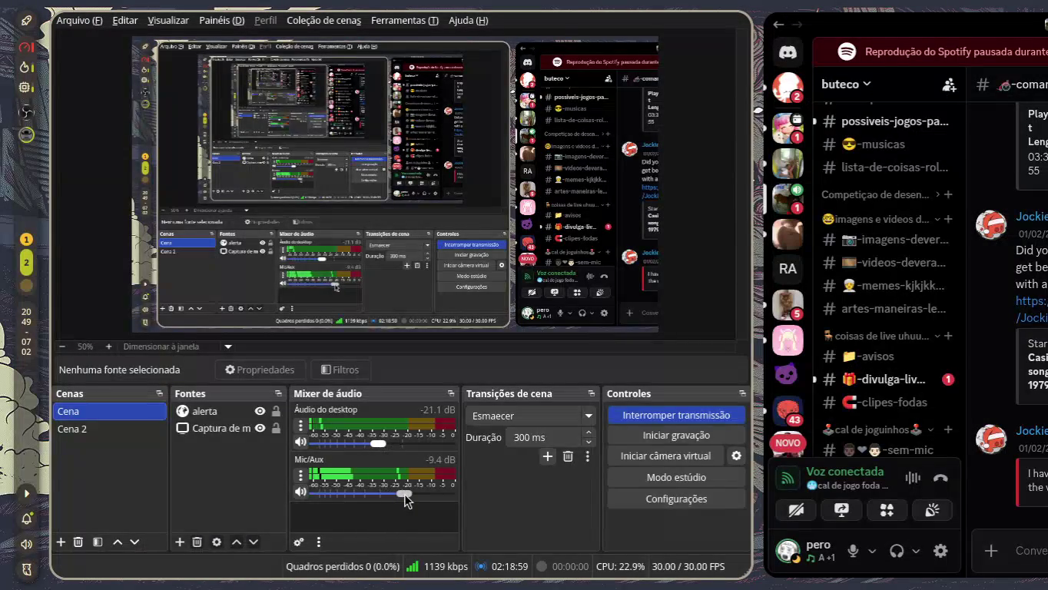
pyautogui.click(28, 544)
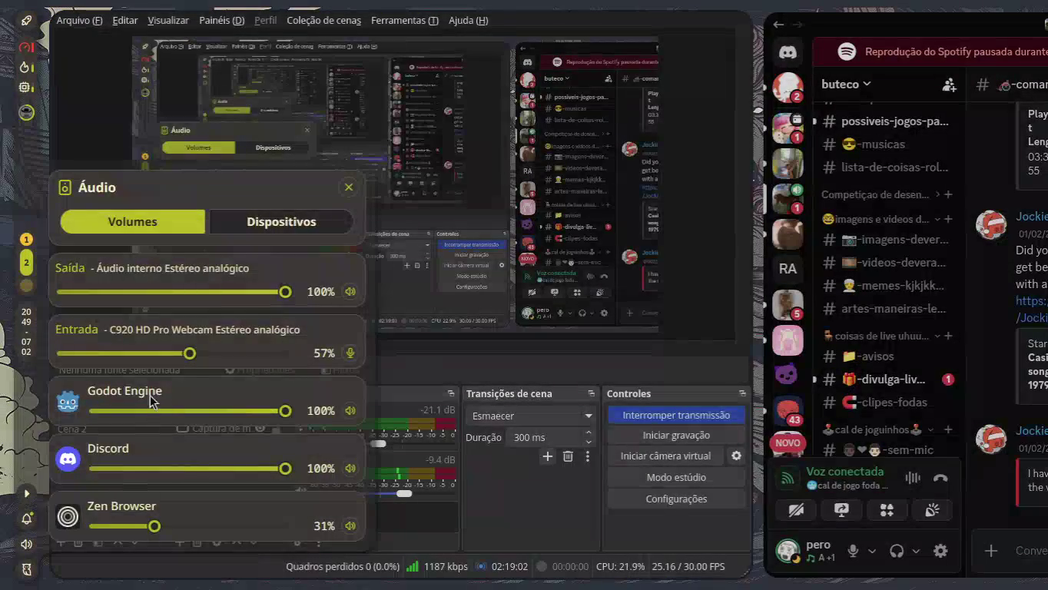
pyautogui.moveTo(189, 354); pyautogui.dragTo(219, 355)
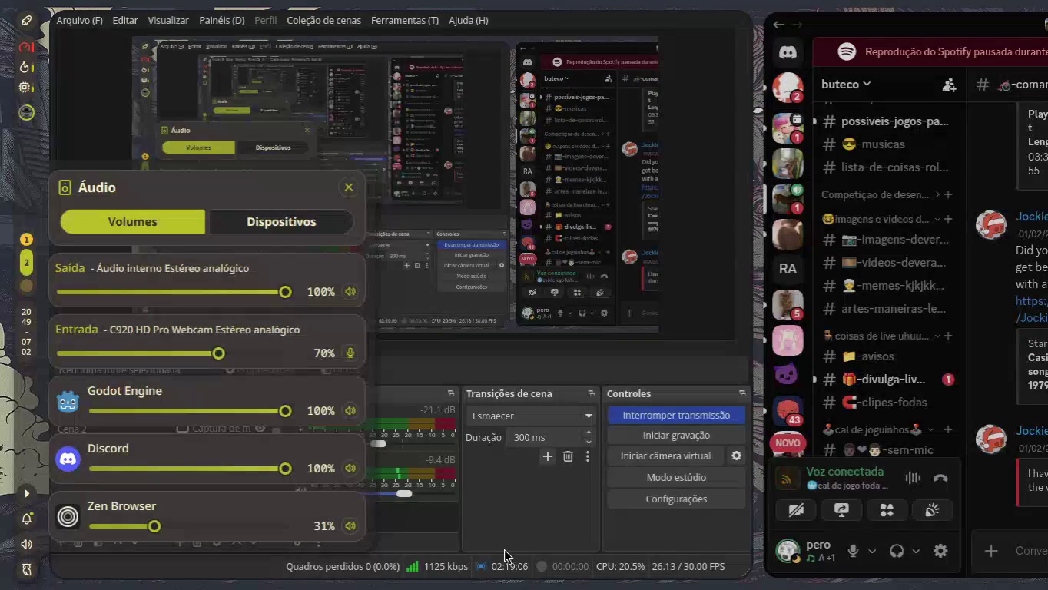
pyautogui.click(504, 555)
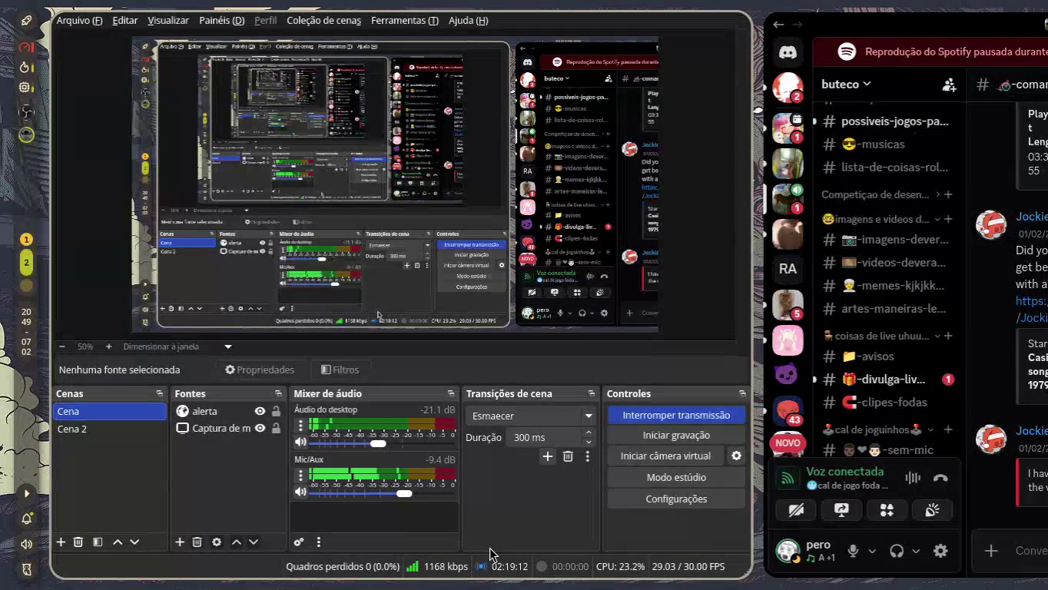
pyautogui.click(301, 475)
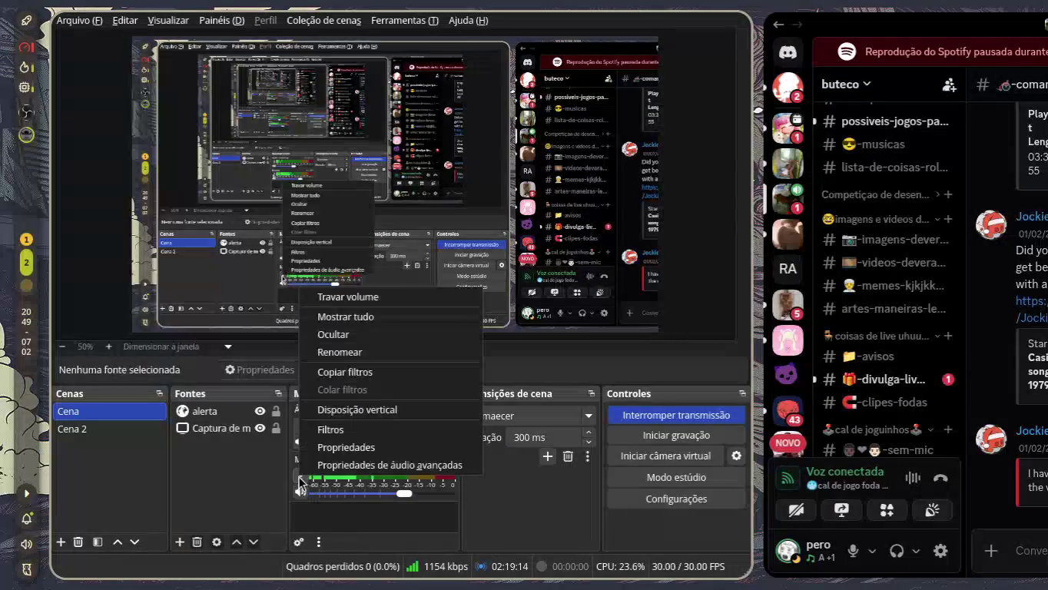
# Step: Bring the Filtros de áudio window forward from the overview, close it, and hide Discord
pyautogui.click(342, 441)
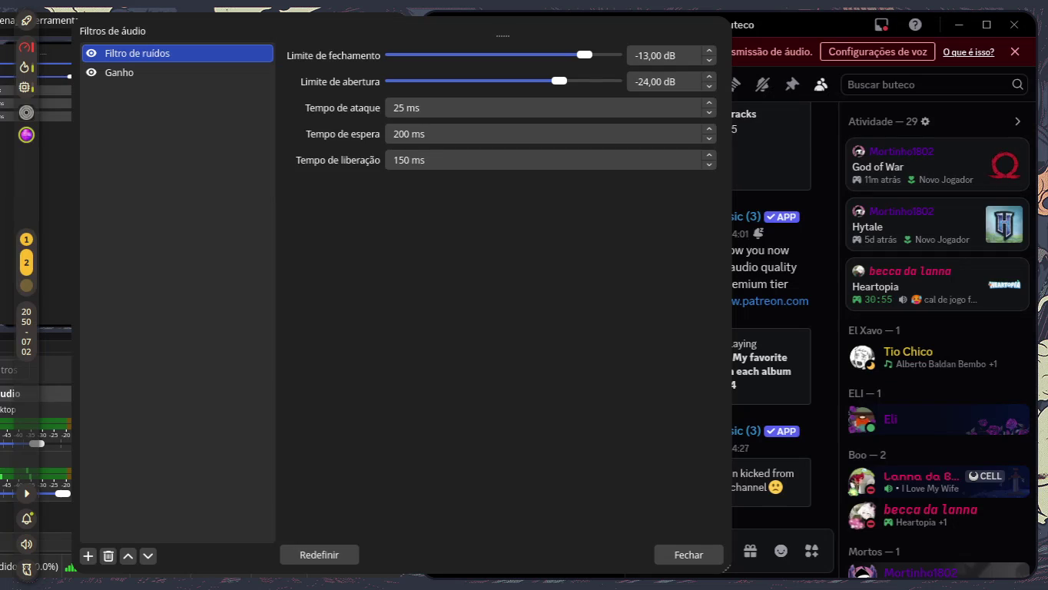
pyautogui.press('super')
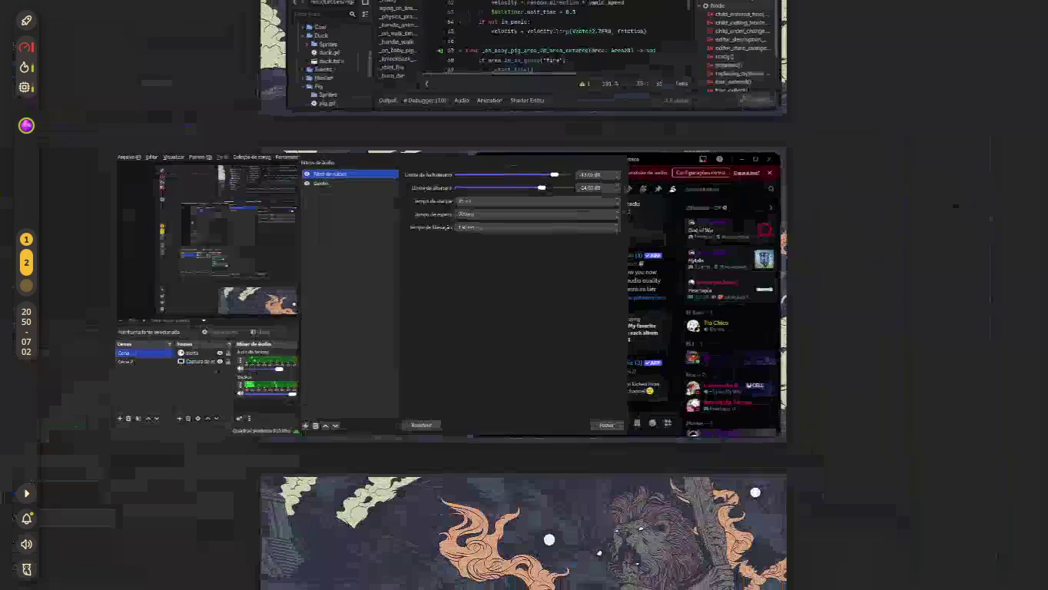
pyautogui.scroll(1, 790, 288)
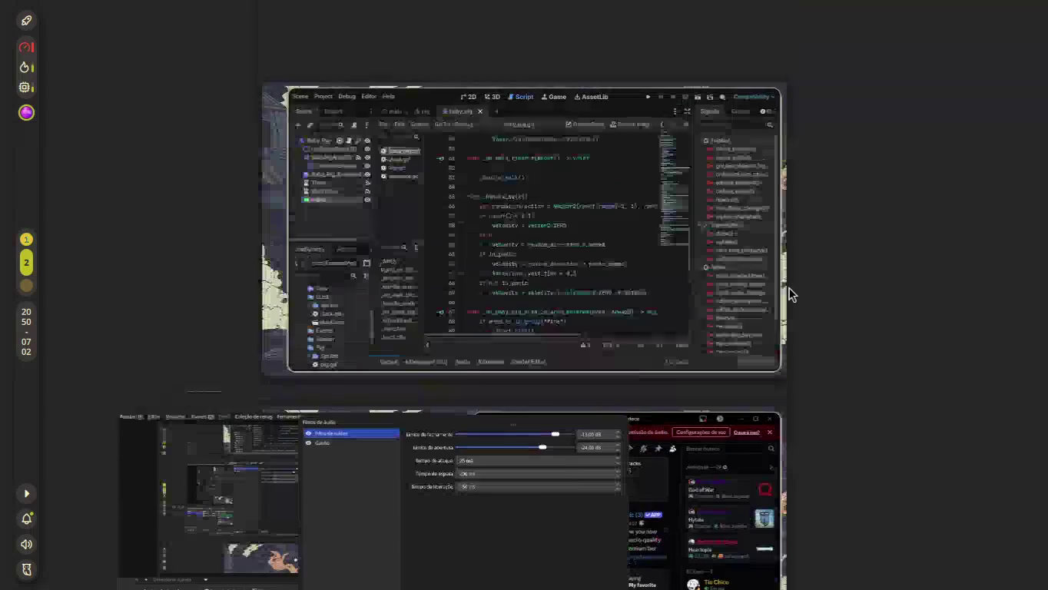
pyautogui.scroll(-1, 789, 288)
pyautogui.click(489, 333)
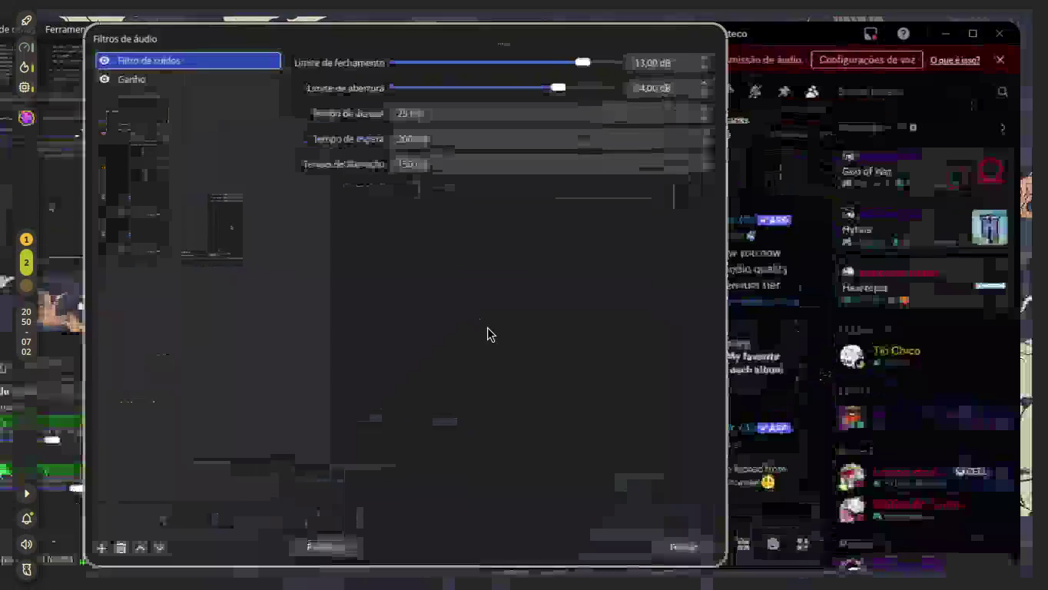
pyautogui.click(671, 552)
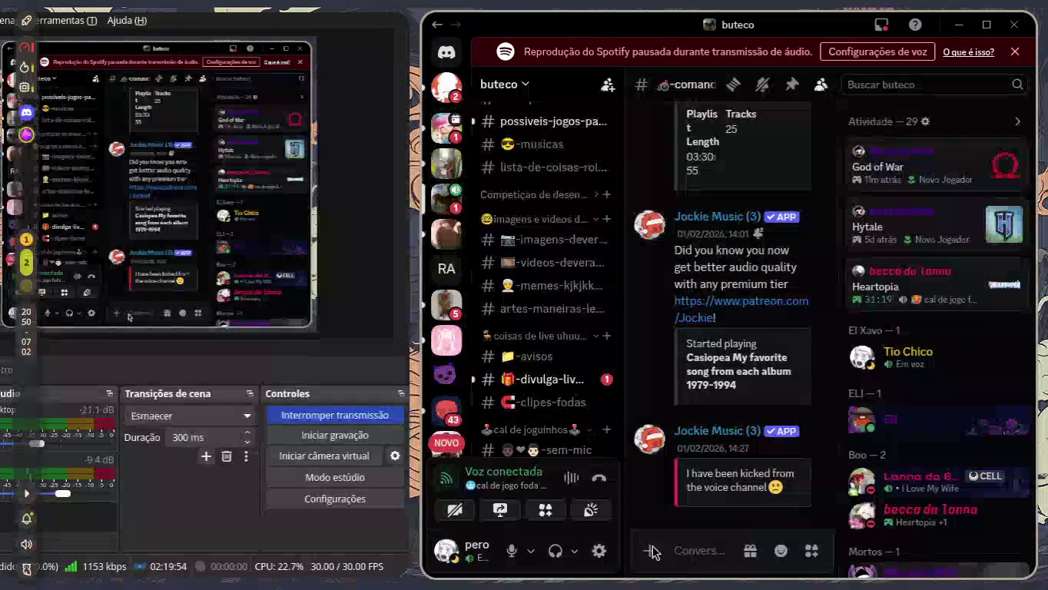
pyautogui.press('super+Right')
pyautogui.press('super+q')
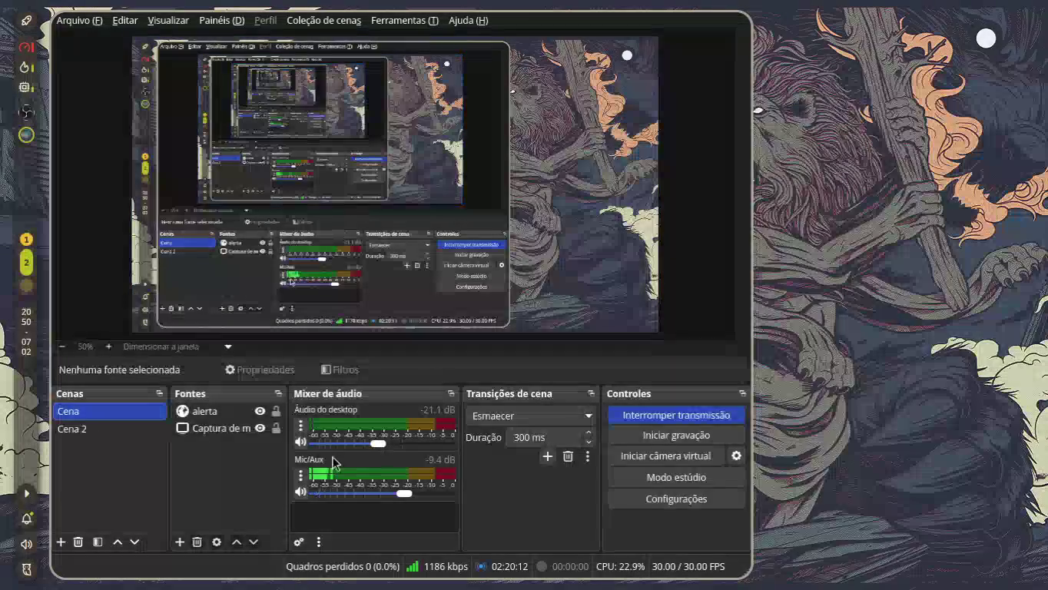
# Step: Open the Mic/Aux audio filters, glancing at the add-filter list without adding one
pyautogui.click(300, 475)
pyautogui.click(344, 434)
pyautogui.click(90, 555)
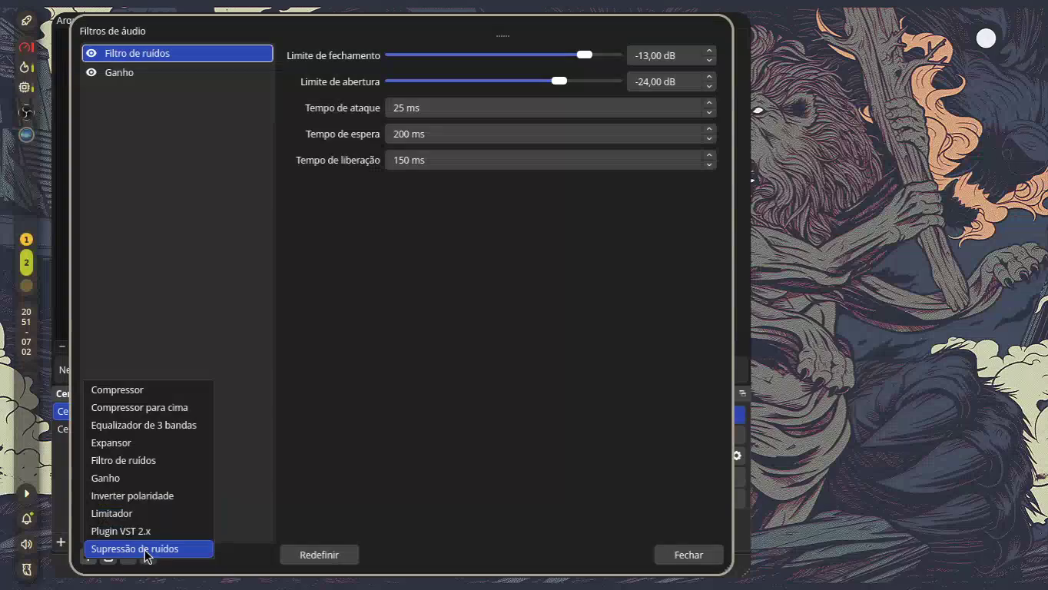
pyautogui.click(351, 343)
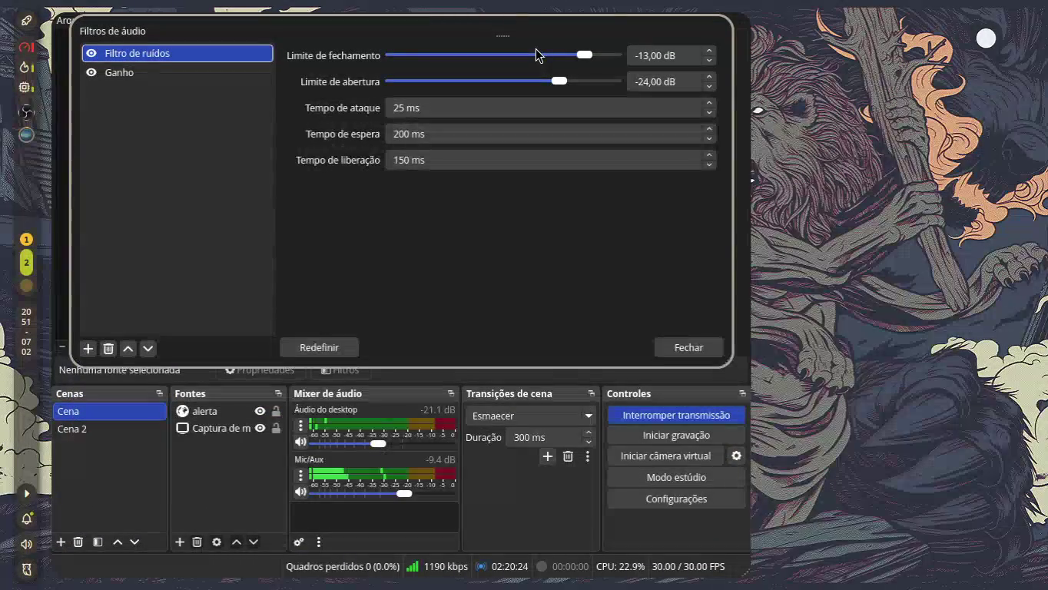
# Step: Set the noise gate close threshold to -46,00 dB and open threshold to -13,00 dB
pyautogui.moveTo(568, 57); pyautogui.dragTo(361, 53)
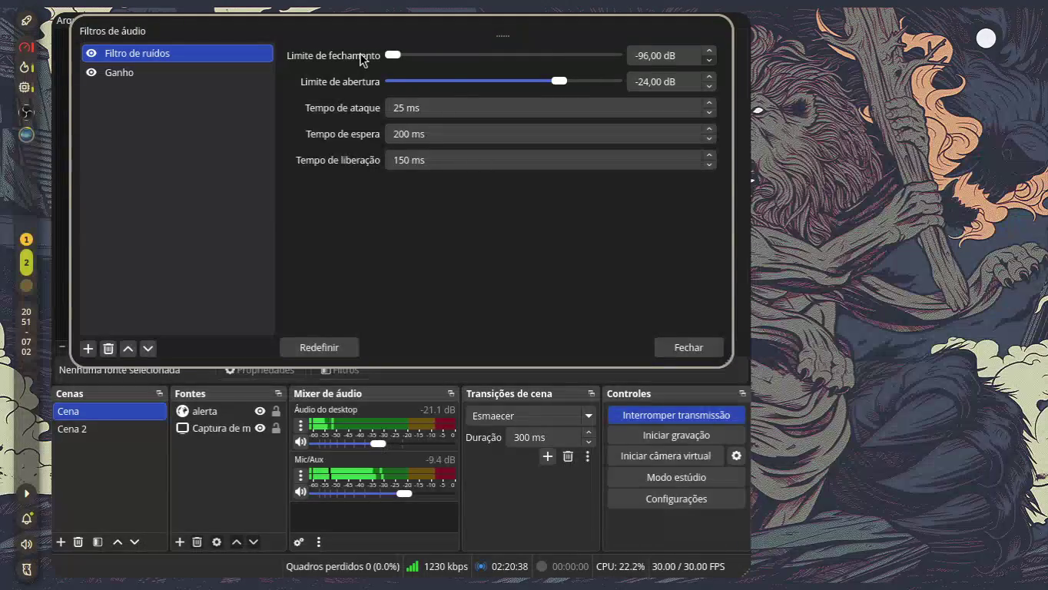
pyautogui.moveTo(547, 82); pyautogui.dragTo(336, 94)
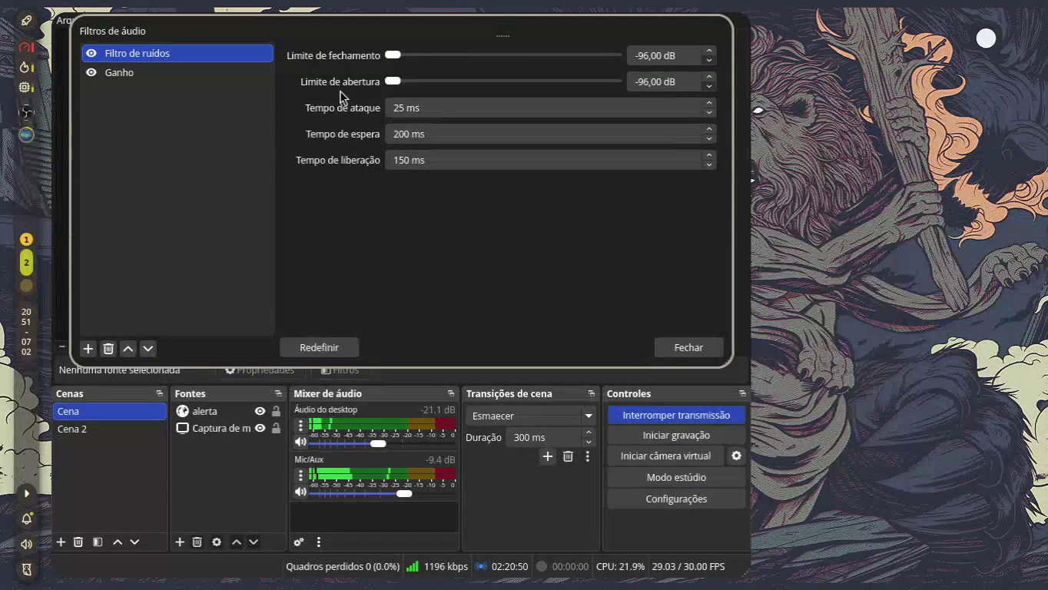
pyautogui.moveTo(393, 56); pyautogui.dragTo(466, 55)
pyautogui.moveTo(393, 81)
pyautogui.mouseDown()
pyautogui.moveTo(499, 82)
pyautogui.moveTo(457, 56)
pyautogui.moveTo(509, 55)
pyautogui.moveTo(508, 85)
pyautogui.moveTo(613, 80)
pyautogui.moveTo(594, 81)
pyautogui.mouseUp()
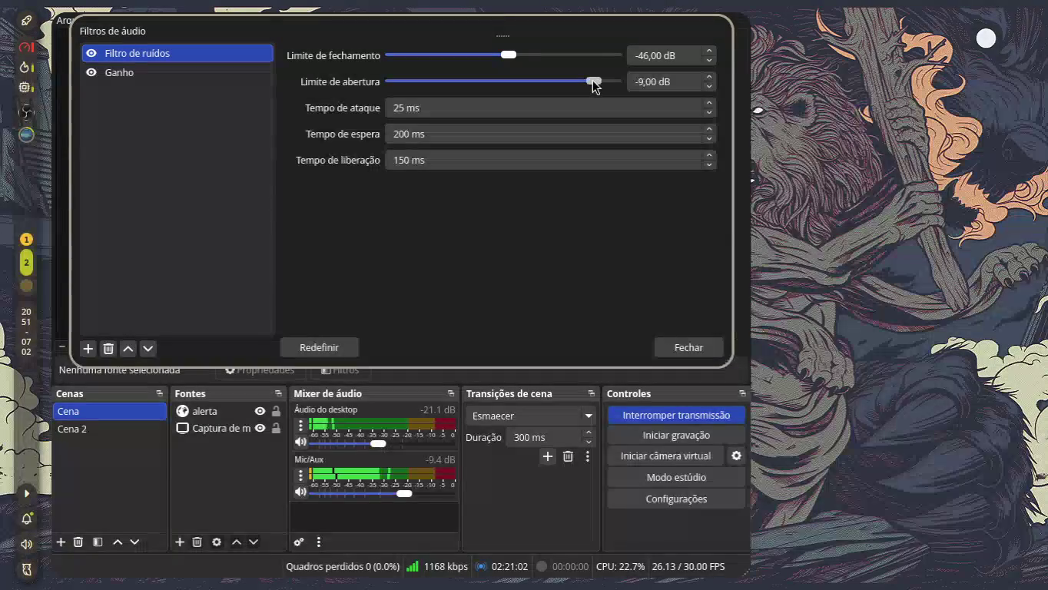
pyautogui.moveTo(593, 82); pyautogui.dragTo(584, 82)
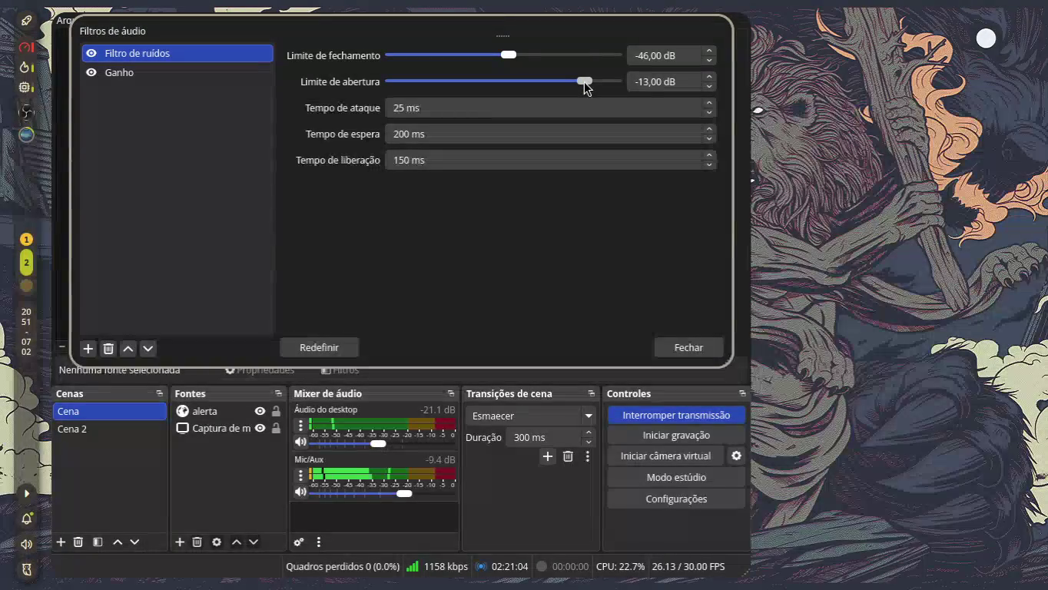